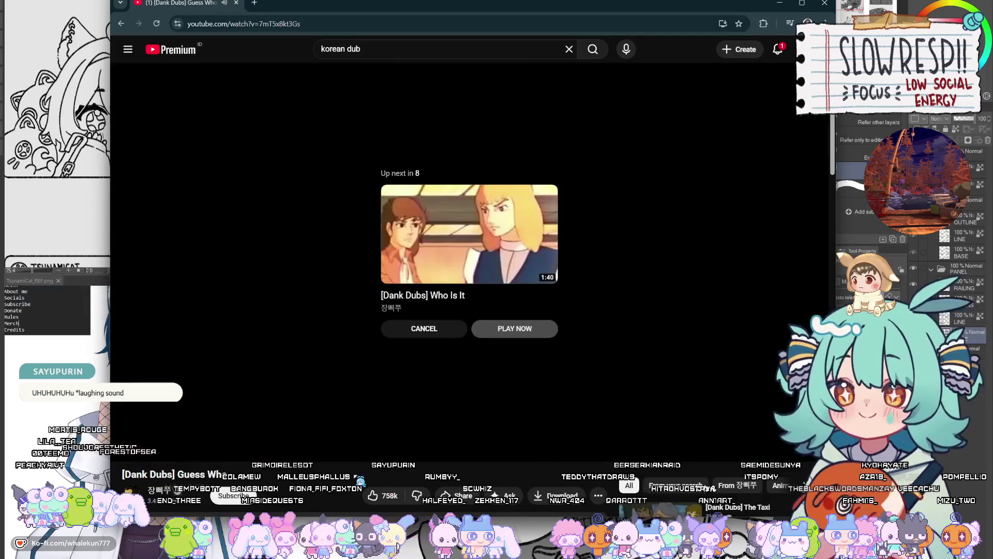
Cancel YouTube's Up next autoplay and return to Clip Studio Paint.
left_click(451, 332)
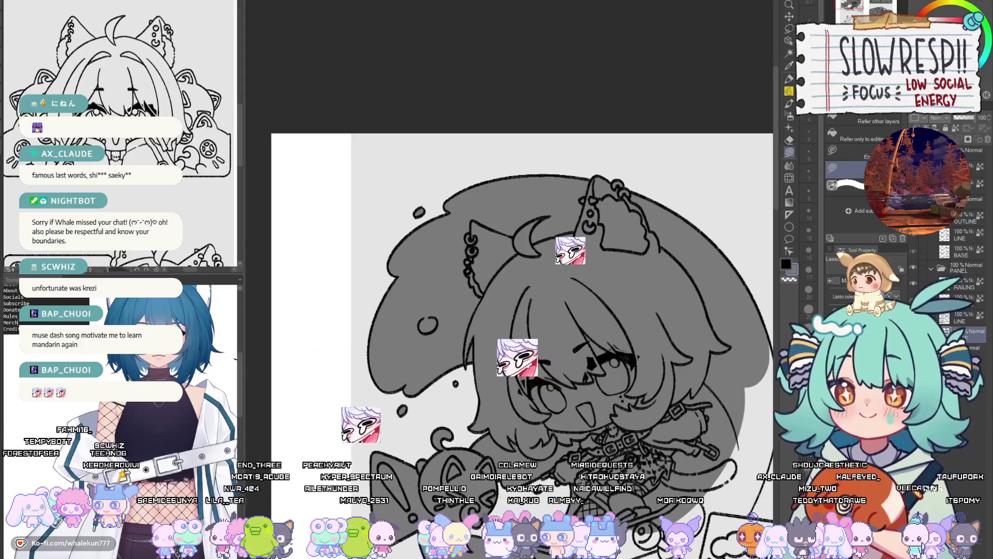
Lasso-fill the lower panel area around the cat and skateboard with flat grey.
key("p")
scroll(517, 258, "down", 3)
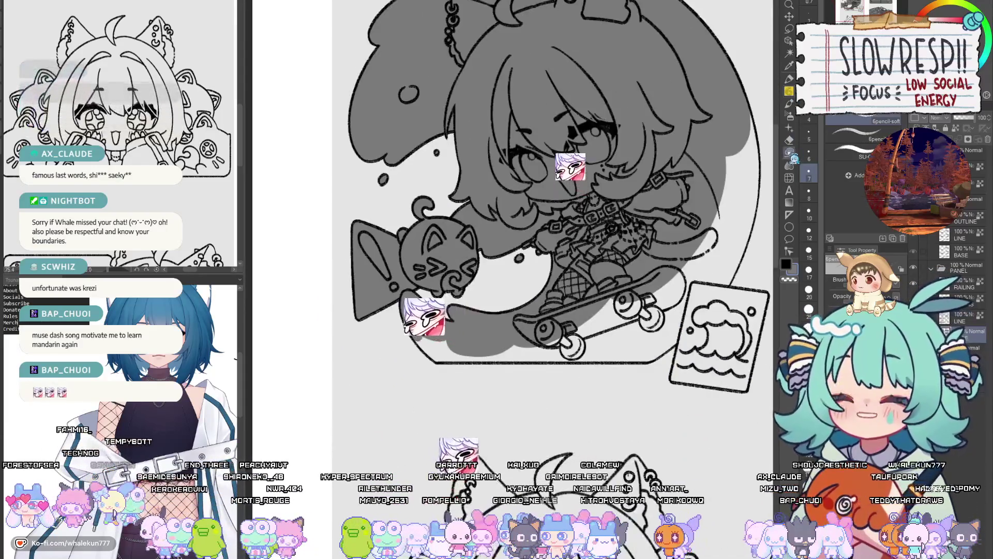
key("w")
scroll(454, 295, "up", 3)
mouse_move(418, 371)
left_mouse_down()
mouse_move(396, 347)
mouse_move(509, 371)
mouse_move(437, 397)
left_mouse_up()
mouse_move(409, 339)
left_mouse_down()
mouse_move(394, 357)
mouse_move(454, 380)
mouse_move(396, 393)
mouse_move(621, 322)
mouse_move(731, 412)
mouse_move(714, 414)
left_mouse_up()
scroll(517, 414, "down", 3)
scroll(515, 428, "up", 2)
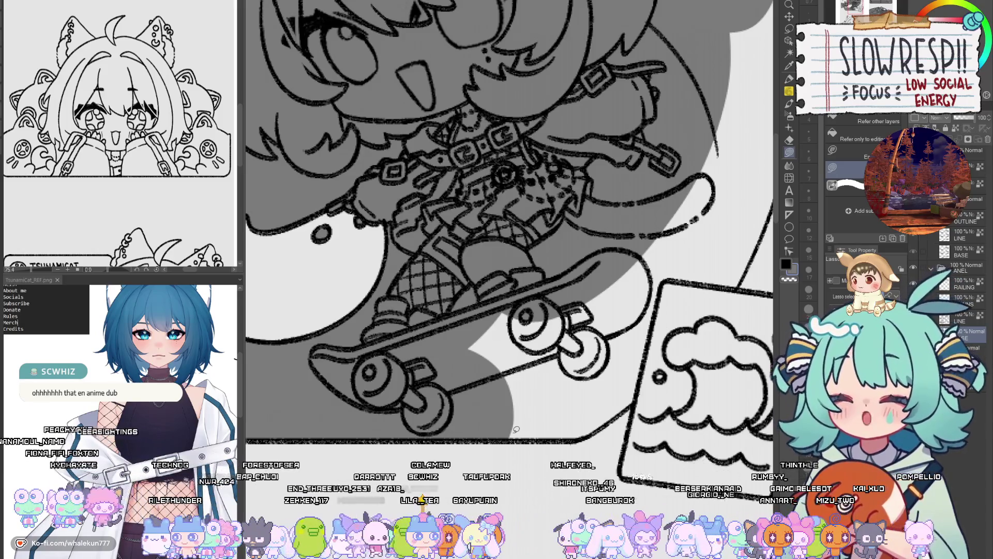
Fill the region around the tail and the skateboard's front grey.
mouse_move(747, 237)
left_mouse_down()
mouse_move(623, 327)
mouse_move(419, 336)
mouse_move(653, 264)
mouse_move(636, 330)
mouse_move(558, 156)
left_mouse_up()
mouse_move(652, 184)
left_mouse_down()
mouse_move(647, 256)
mouse_move(621, 197)
mouse_move(641, 274)
mouse_move(621, 207)
left_mouse_up()
scroll(590, 428, "down", 10)
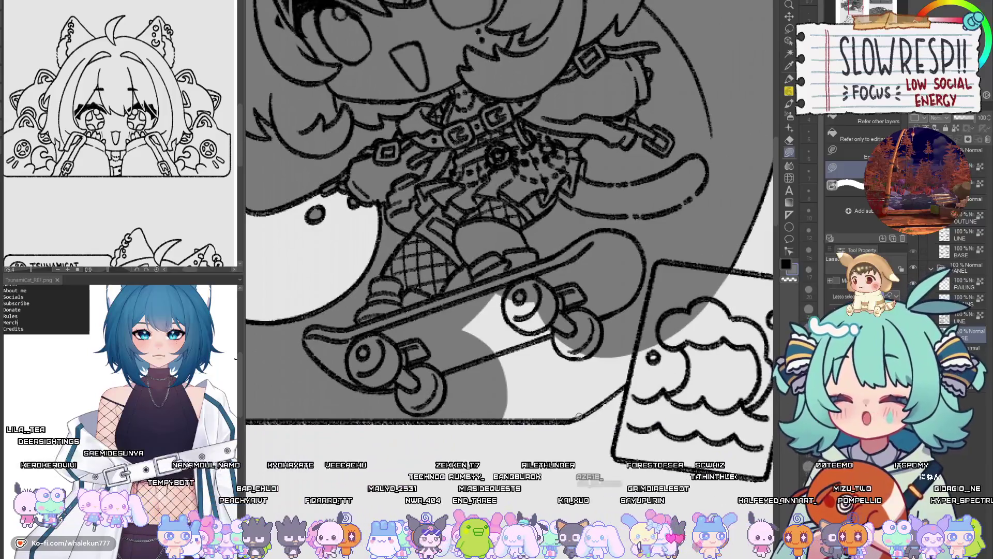
mouse_move(579, 415)
left_mouse_down()
mouse_move(675, 308)
mouse_move(444, 367)
left_mouse_up()
left_click_drag(495, 417, 517, 413)
Fill the wave card's left half, upper-right corner and bottom strip grey, then bring up the browser.
scroll(533, 409, "right", 2)
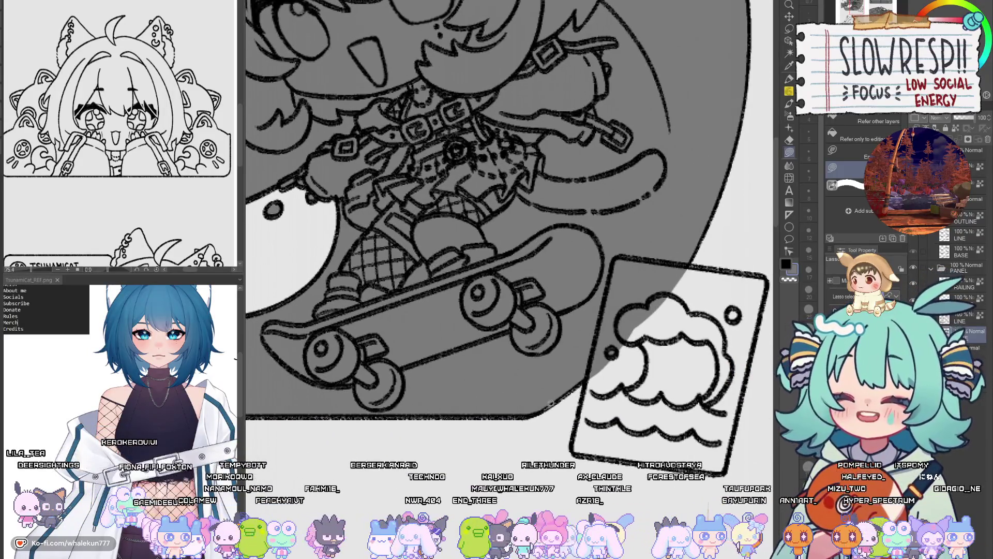
scroll(617, 333, "right", 1)
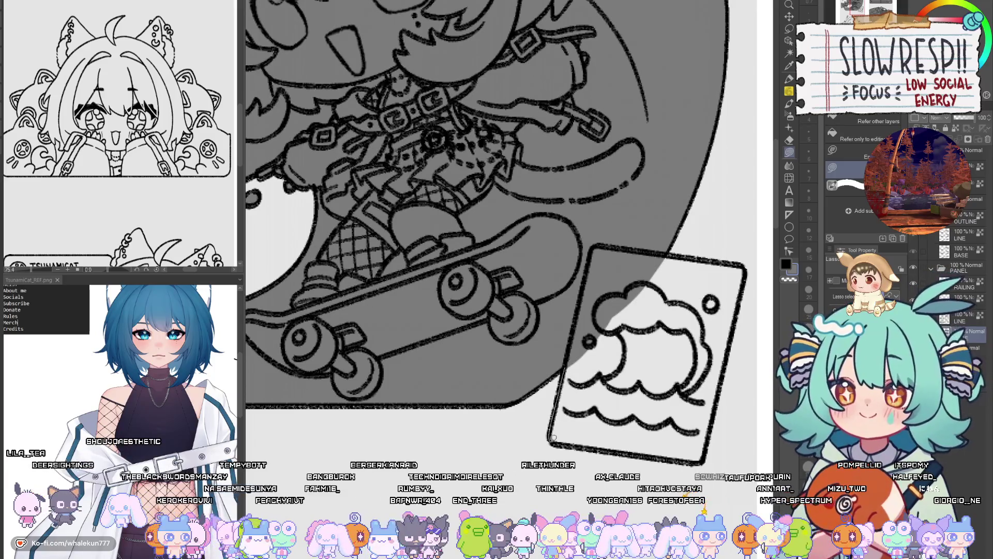
mouse_move(683, 387)
left_mouse_down()
mouse_move(658, 254)
mouse_move(601, 266)
left_mouse_up()
mouse_move(667, 309)
left_mouse_down()
mouse_move(685, 277)
mouse_move(660, 403)
mouse_move(671, 281)
left_mouse_up()
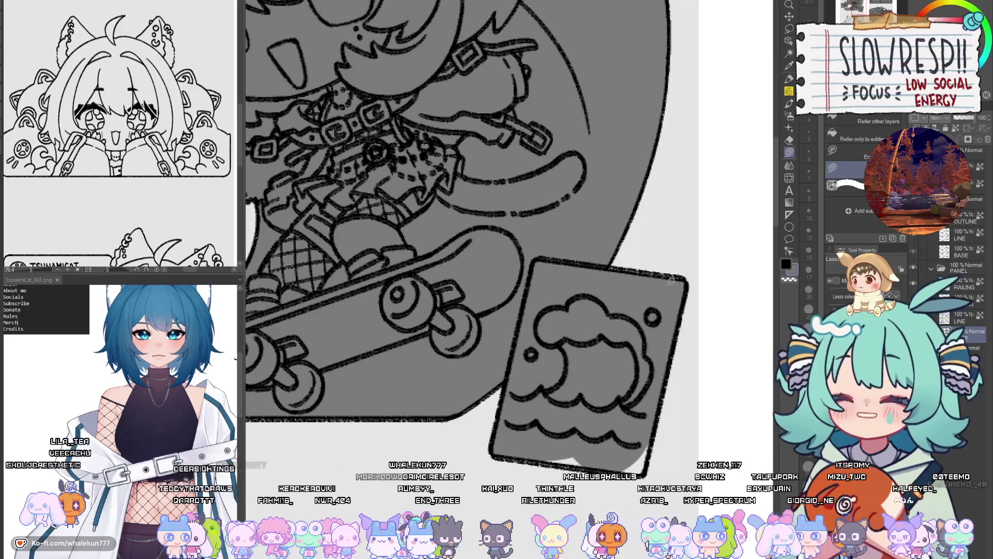
left_click_drag(640, 439, 643, 459)
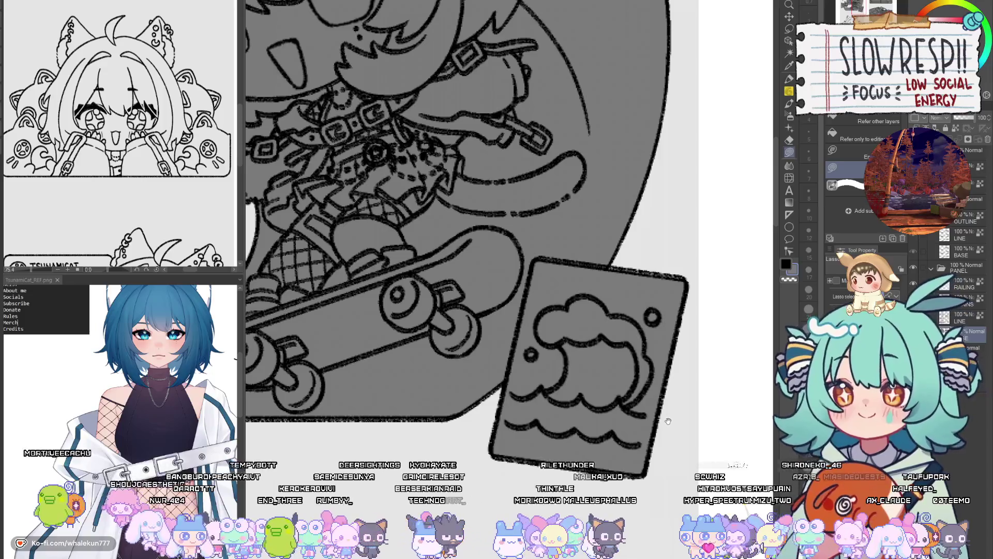
scroll(661, 424, "down", 5)
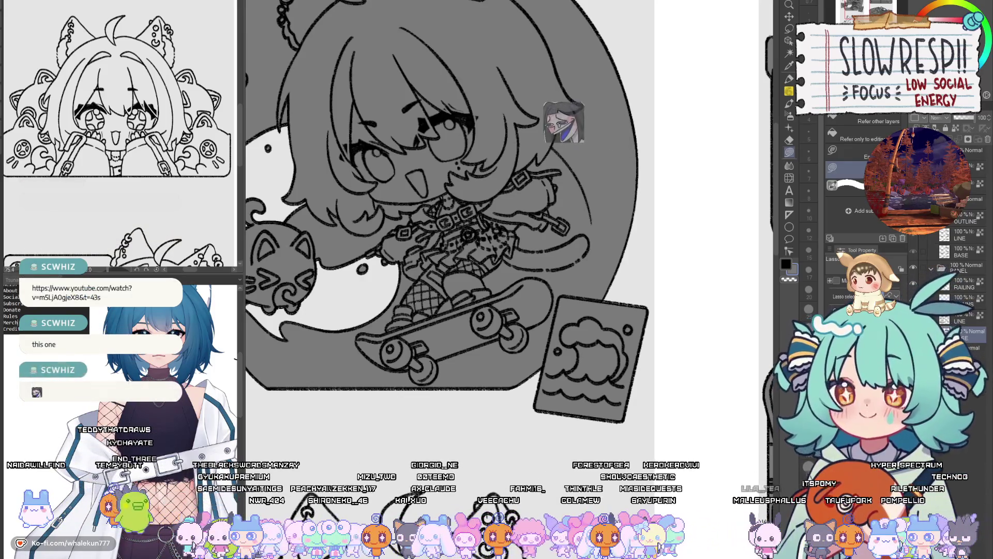
key("alt+Tab")
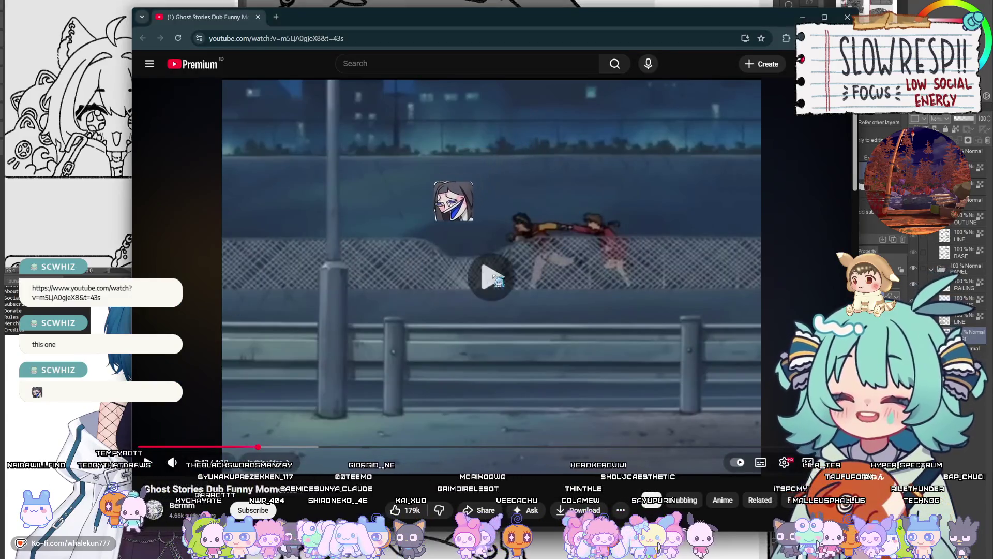
left_click(494, 279)
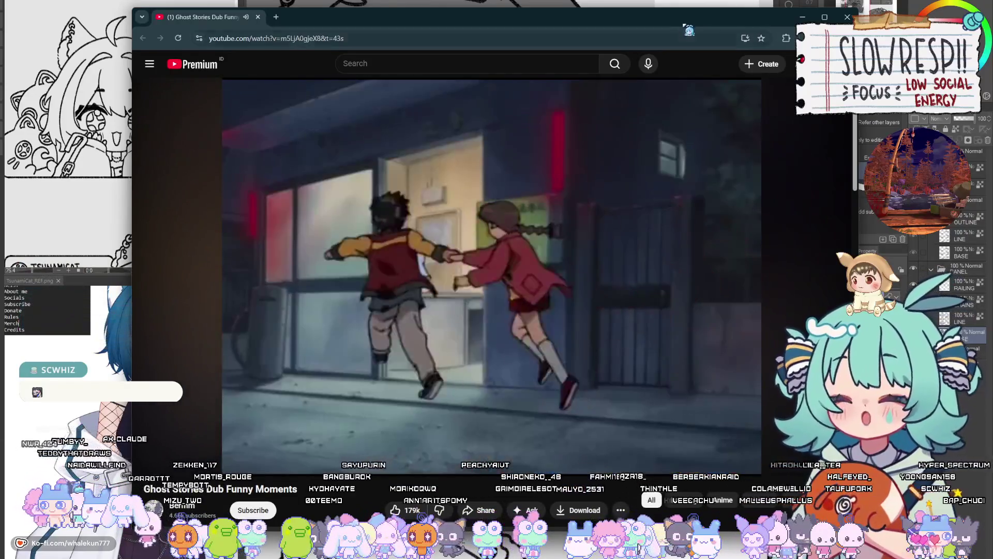
left_click_drag(691, 23, 665, 27)
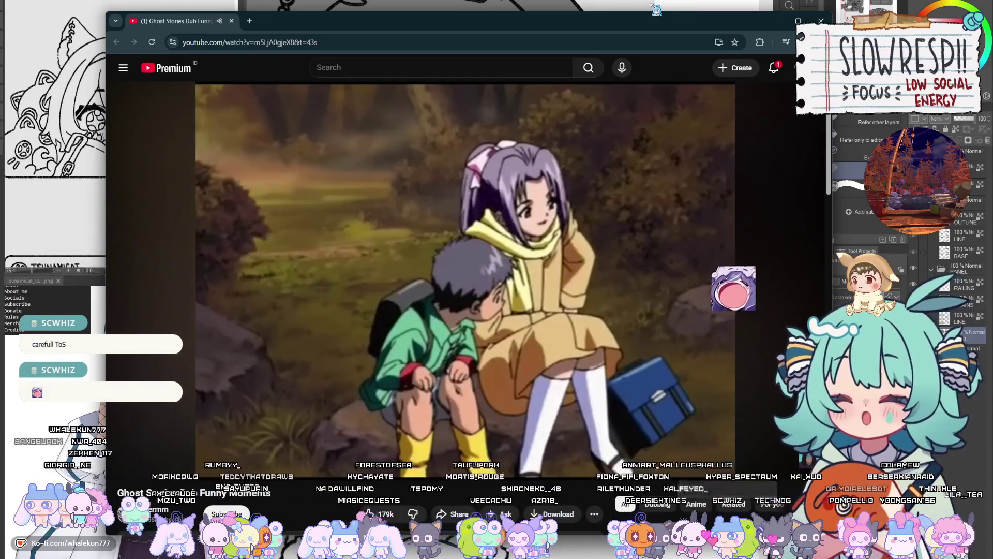
mouse_move(146, 467)
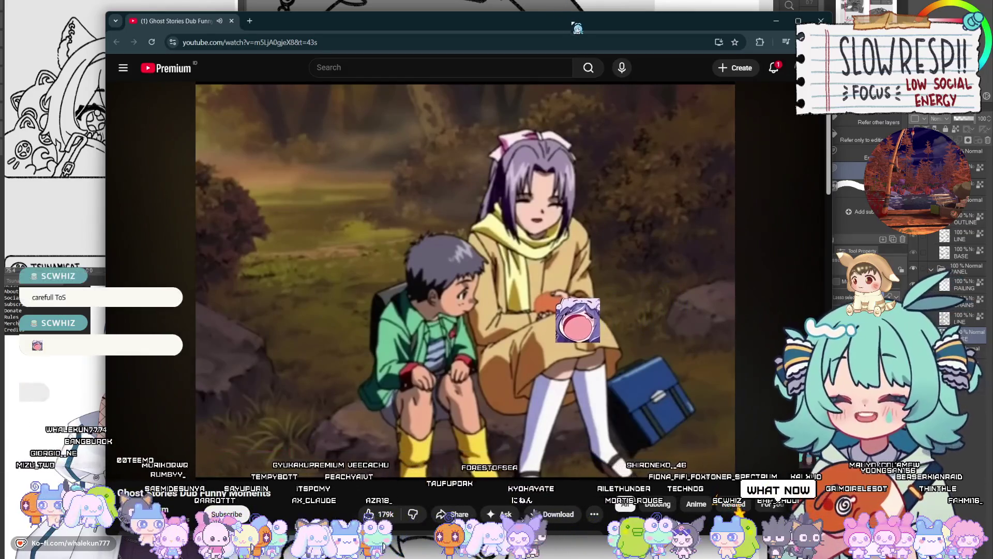
key("alt+Tab")
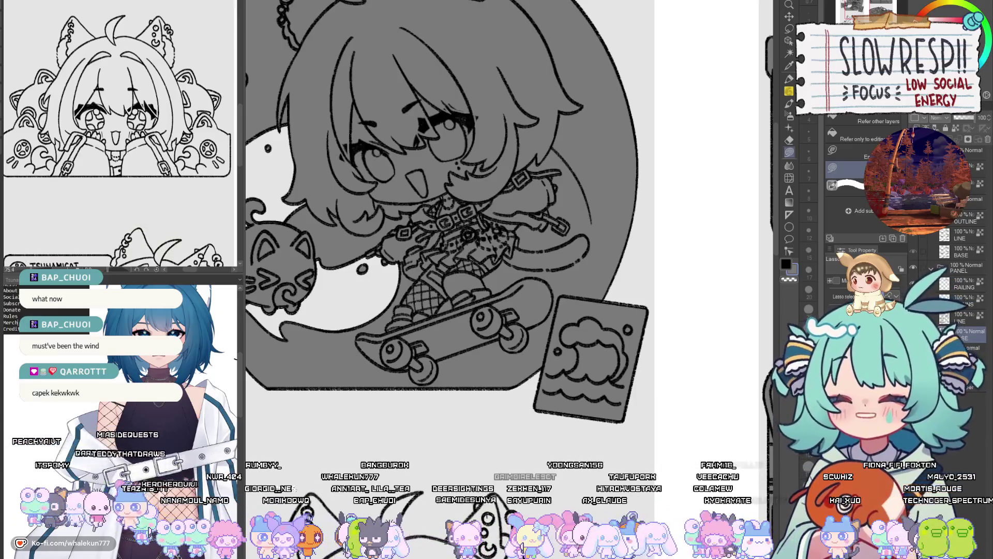
Pan down to the second chibi panel, zoom in on its face, then switch to the browser.
mouse_move(579, 395)
left_mouse_down()
mouse_move(598, 368)
mouse_move(610, 401)
mouse_move(427, 444)
mouse_move(665, 471)
mouse_move(610, 459)
left_mouse_up()
scroll(610, 400, "down", 5)
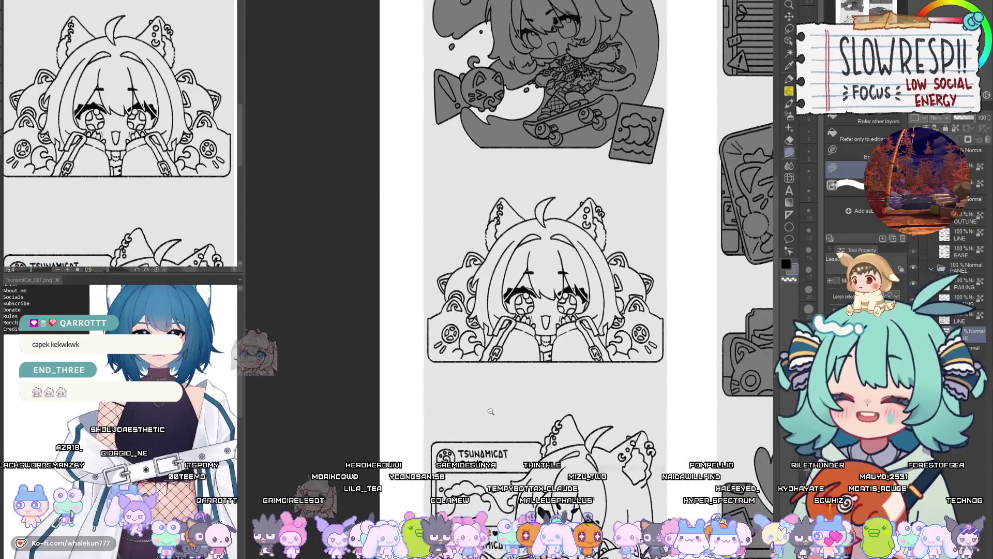
scroll(538, 419, "up", 3)
left_click_drag(514, 361, 383, 406)
scroll(403, 415, "up", 2)
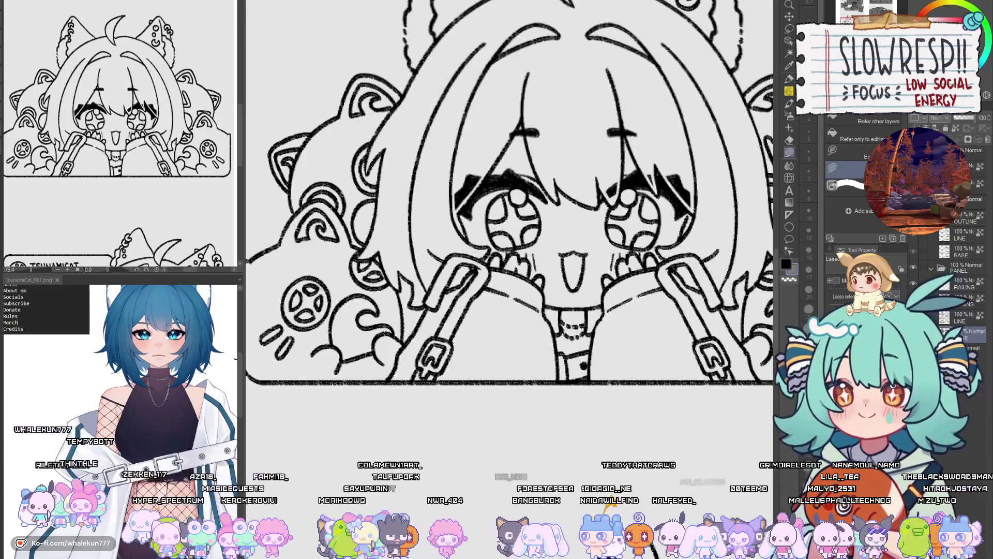
key("alt+Tab")
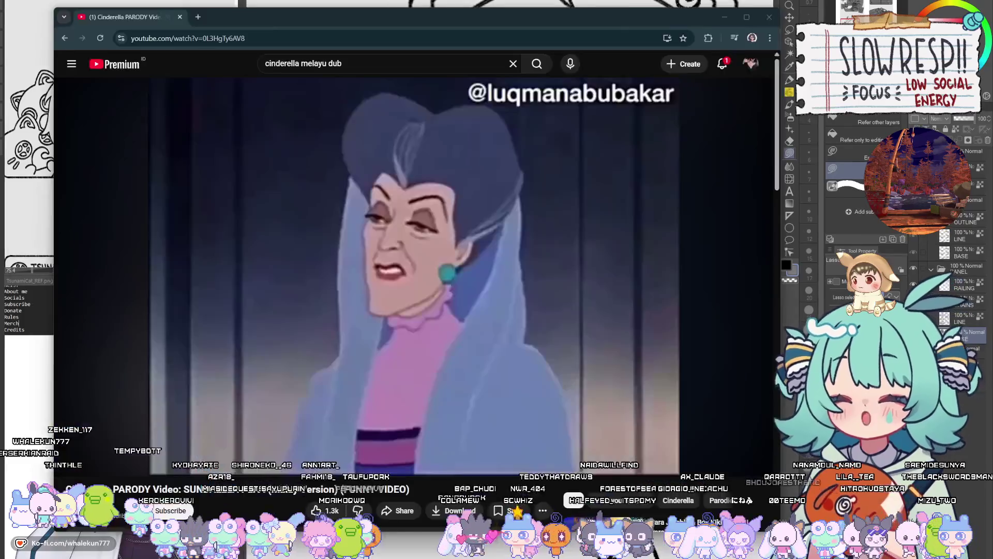
left_click(597, 349)
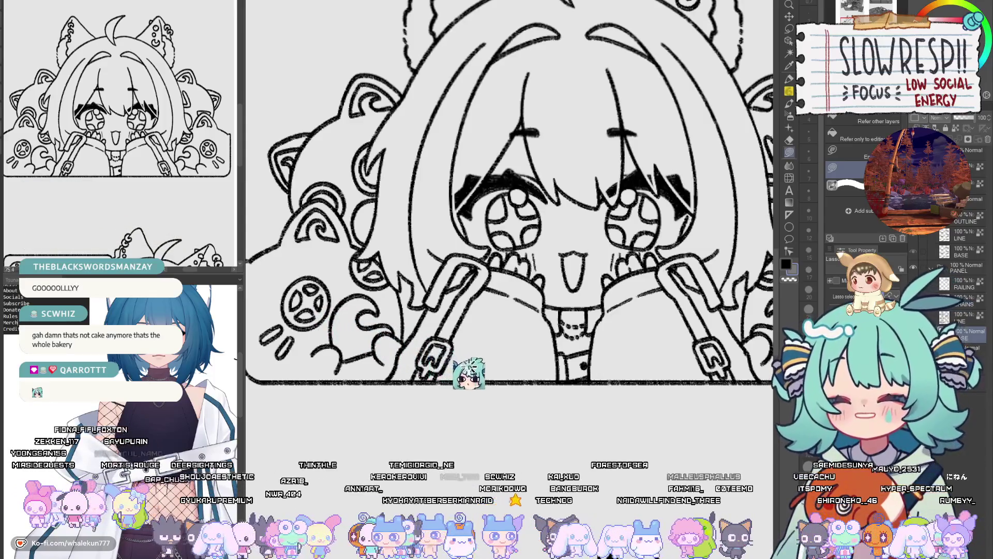
Zoom into the second panel's lower-left corner and fill two regions there grey.
key("p")
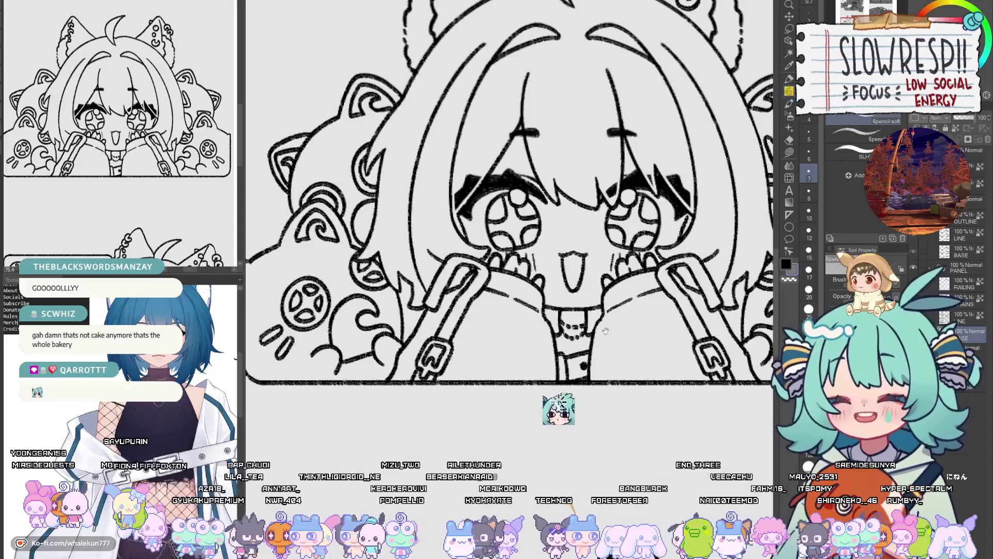
left_click_drag(570, 378, 570, 416)
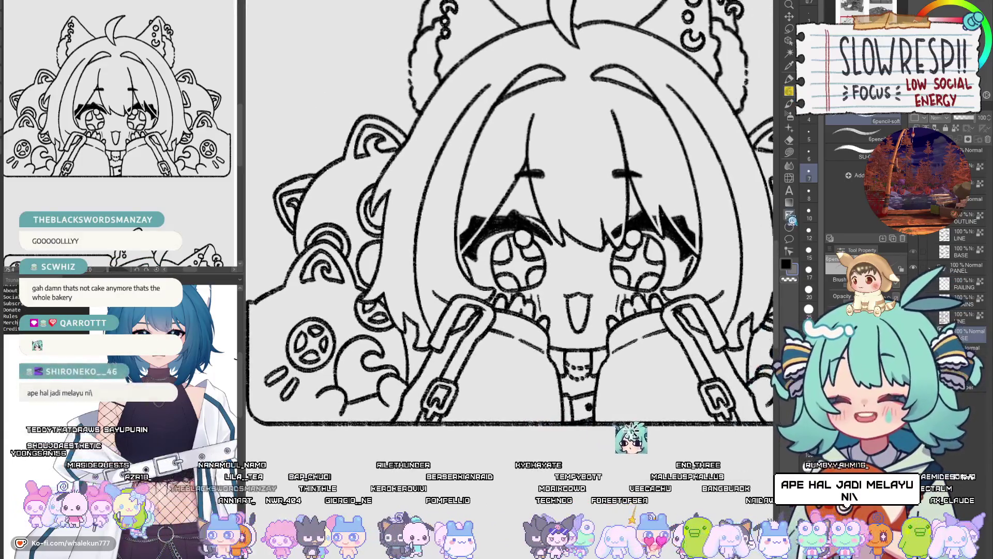
key("l")
scroll(468, 421, "down", 5)
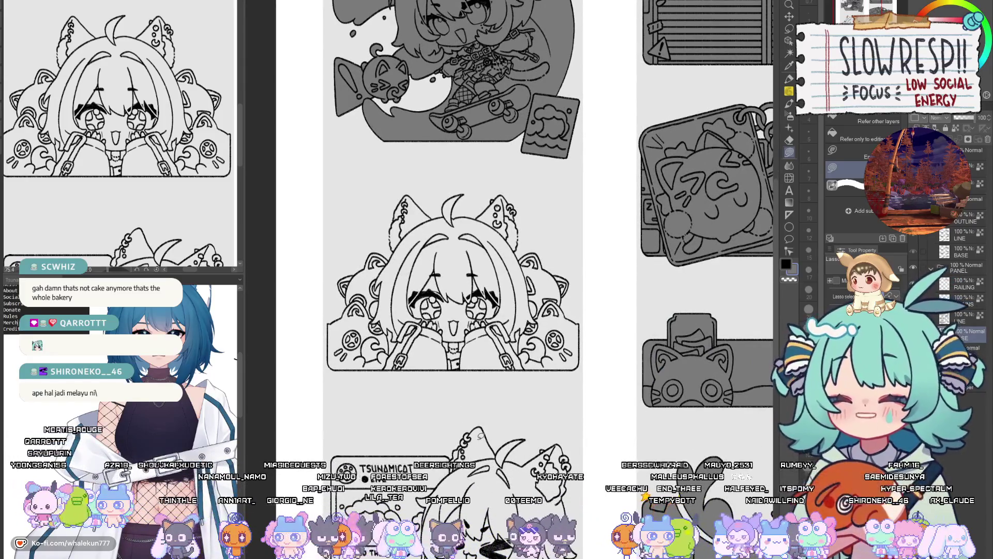
scroll(442, 344, "up", 5)
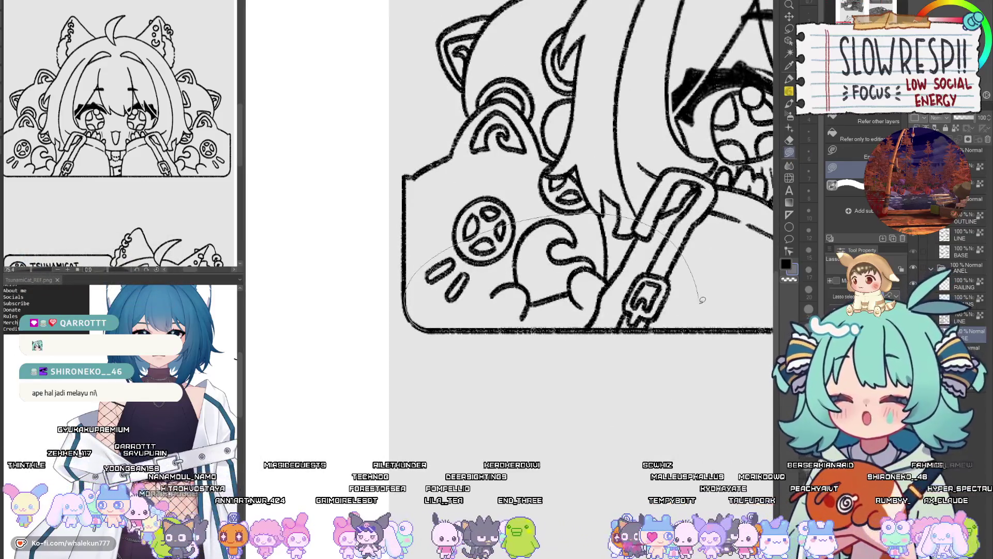
left_click_drag(702, 299, 703, 301)
mouse_move(491, 291)
left_mouse_down()
mouse_move(481, 357)
mouse_move(456, 310)
mouse_move(553, 364)
left_mouse_up()
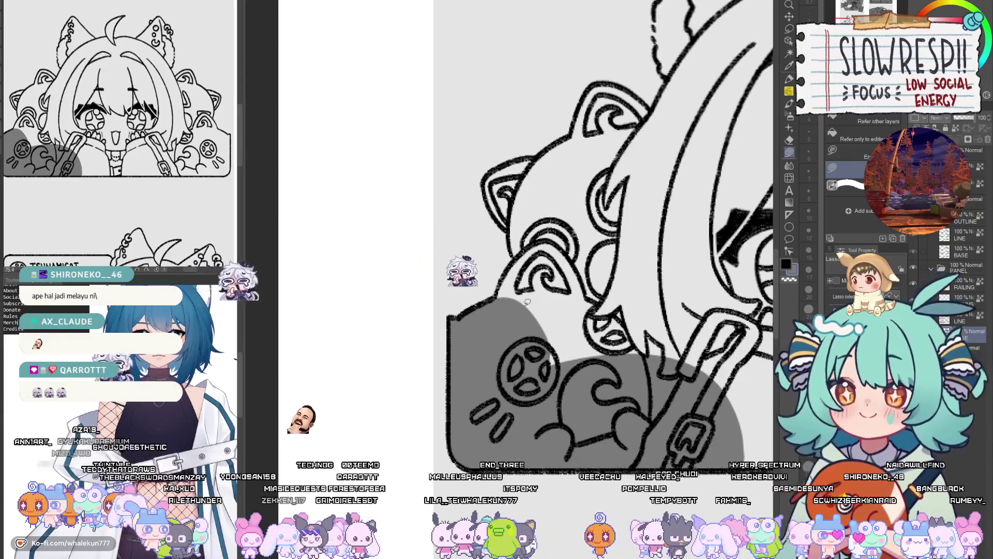
Fill the patches near and behind the cat and two hair blocks grey.
left_click_drag(527, 301, 489, 415)
mouse_move(443, 294)
left_mouse_down()
mouse_move(538, 311)
mouse_move(465, 331)
mouse_move(473, 368)
mouse_move(518, 445)
mouse_move(558, 290)
mouse_move(487, 263)
left_mouse_up()
mouse_move(489, 351)
left_mouse_down()
mouse_move(636, 254)
mouse_move(646, 289)
left_mouse_up()
left_click_drag(569, 259, 561, 383)
mouse_move(468, 305)
left_mouse_down()
mouse_move(444, 320)
mouse_move(432, 352)
mouse_move(529, 363)
mouse_move(471, 305)
mouse_move(477, 291)
mouse_move(512, 295)
mouse_move(486, 270)
left_mouse_up()
Fill grey bands across the hair, the ear's interior and the hair beside it.
left_click_drag(553, 438, 548, 446)
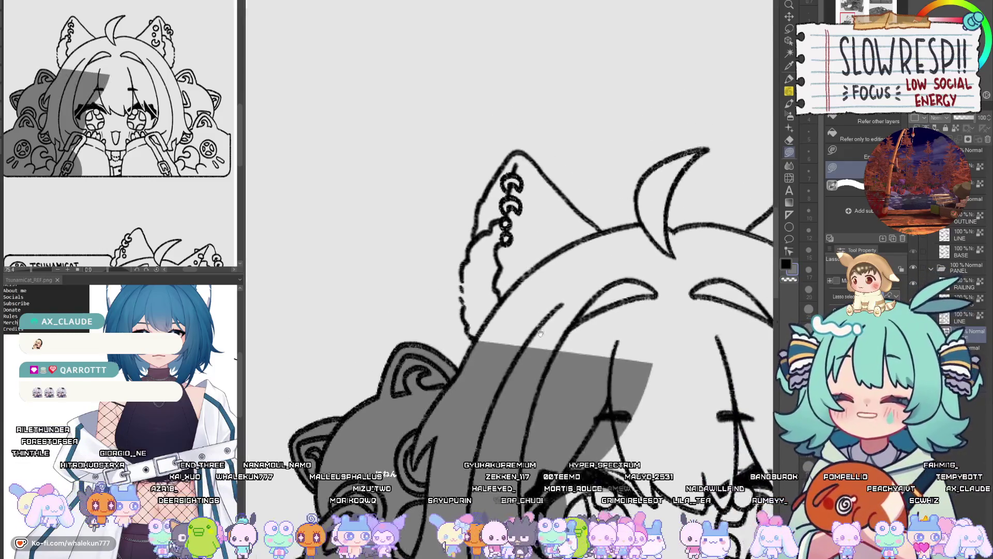
left_click_drag(523, 93, 503, 216)
left_click_drag(465, 280, 452, 329)
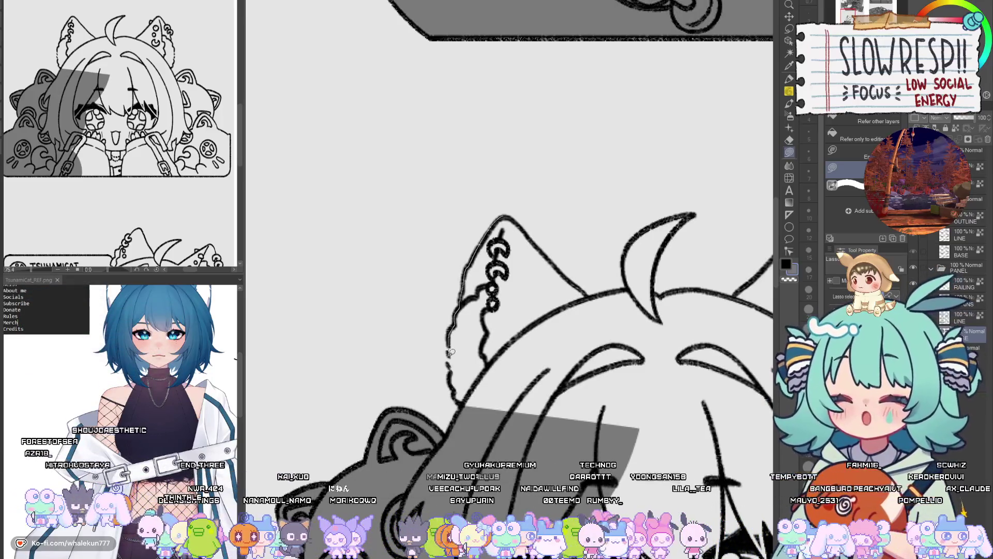
left_click_drag(505, 400, 507, 222)
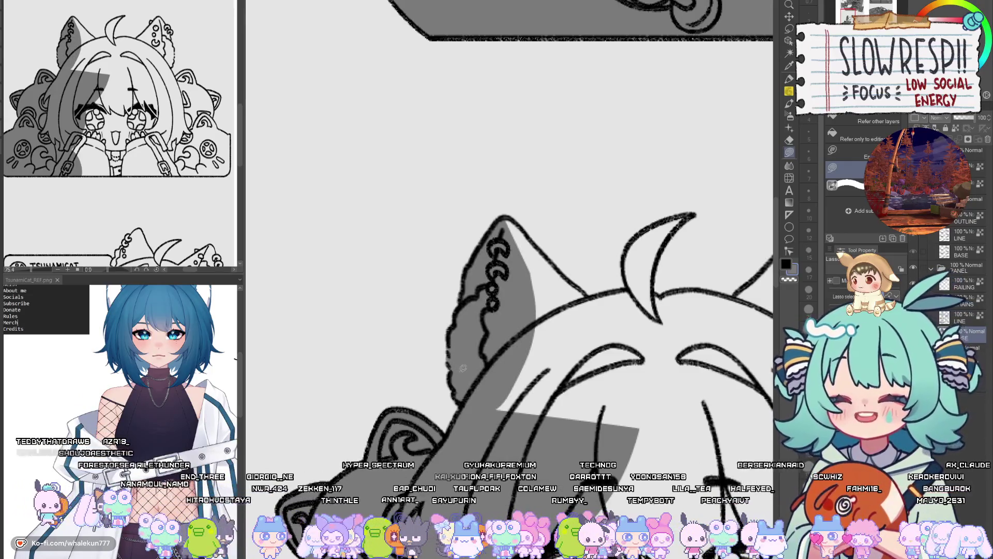
left_click_drag(618, 412, 561, 316)
left_click_drag(556, 349, 516, 374)
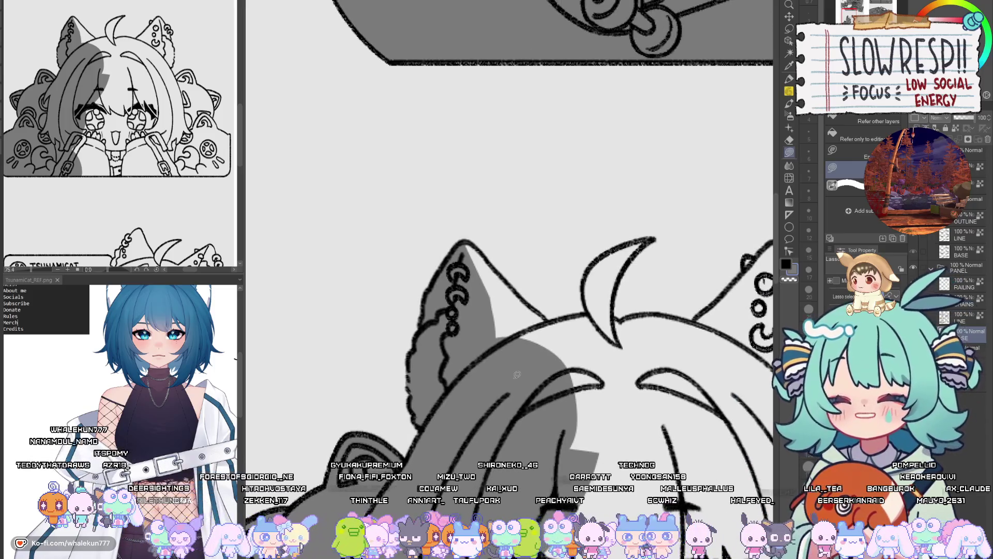
Fill more hair sections along the horn and the hair tuft grey.
mouse_move(517, 375)
left_mouse_down()
mouse_move(487, 361)
mouse_move(511, 340)
left_mouse_up()
left_click_drag(511, 339, 488, 319)
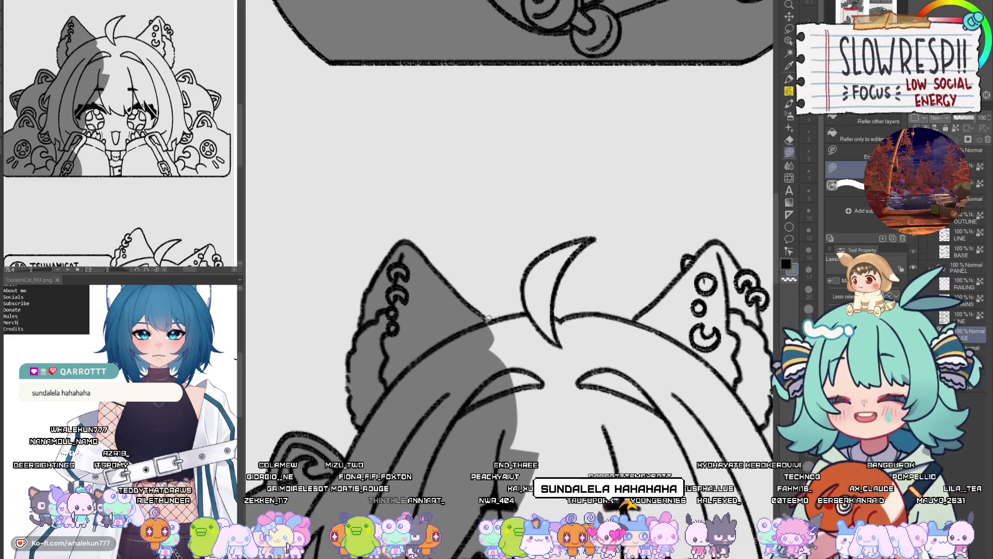
left_click_drag(447, 485, 446, 483)
left_click_drag(446, 483, 399, 491)
mouse_move(546, 247)
left_mouse_down()
mouse_move(520, 290)
mouse_move(507, 344)
left_mouse_up()
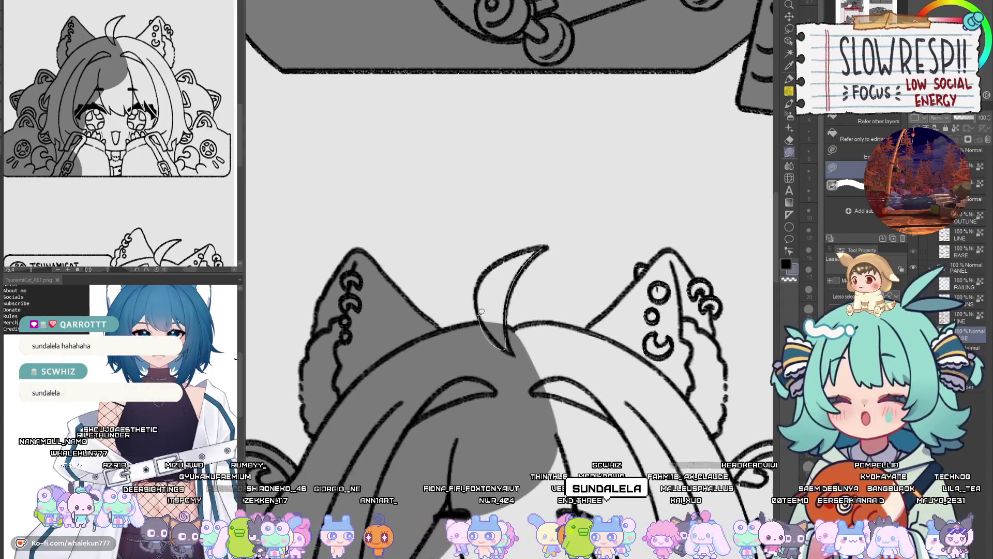
left_click_drag(532, 251, 534, 252)
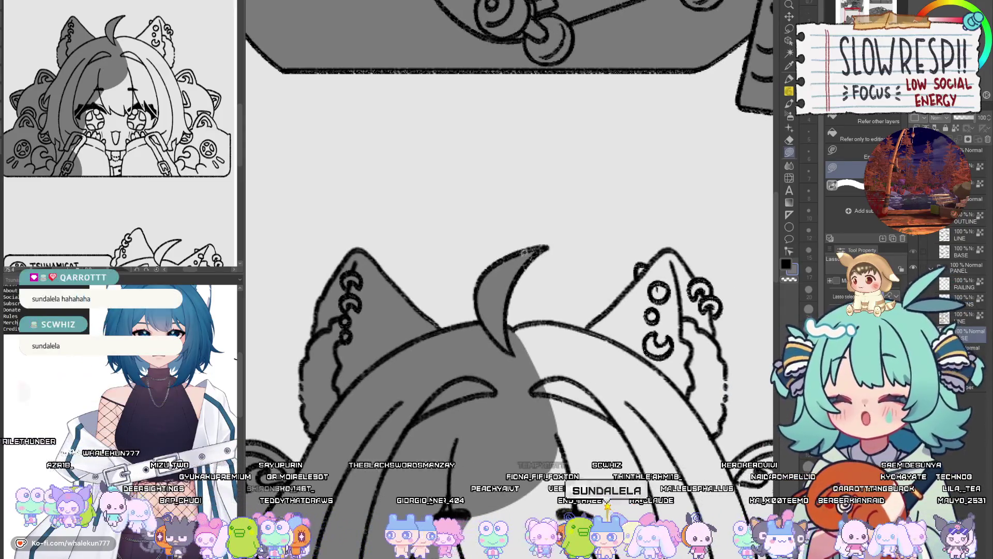
Mirror the view and fill the first ear with flat grey.
key("h")
key("h")
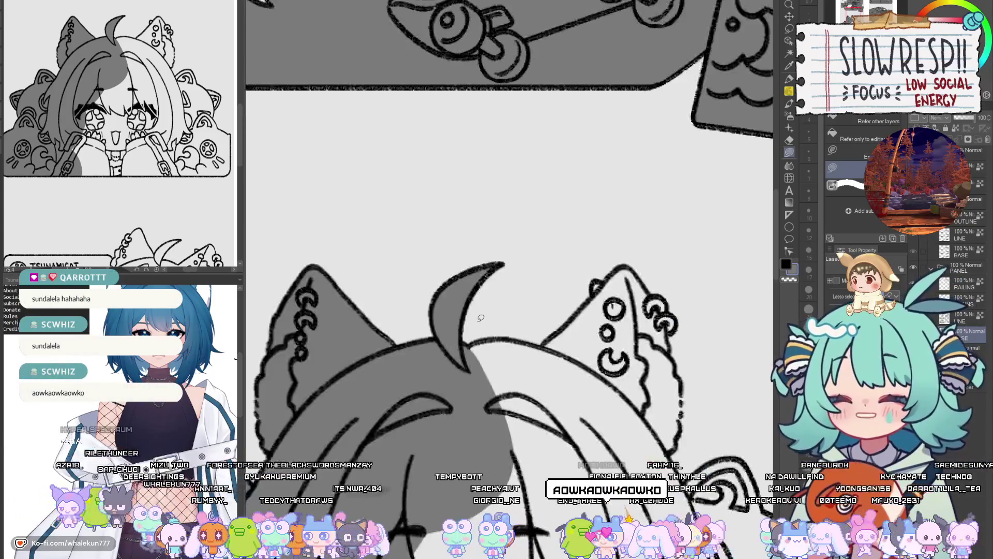
key("h")
left_click_drag(635, 311, 600, 329)
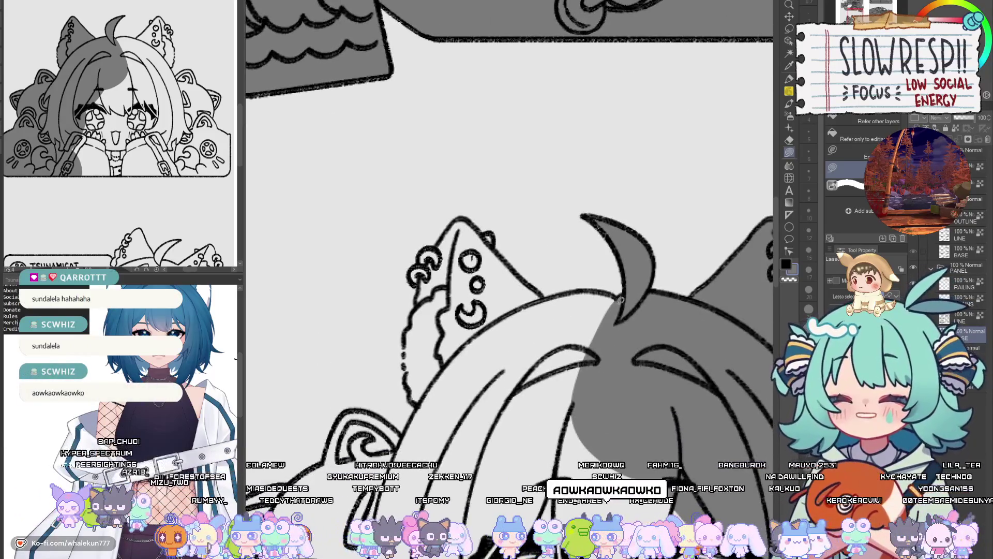
key("h")
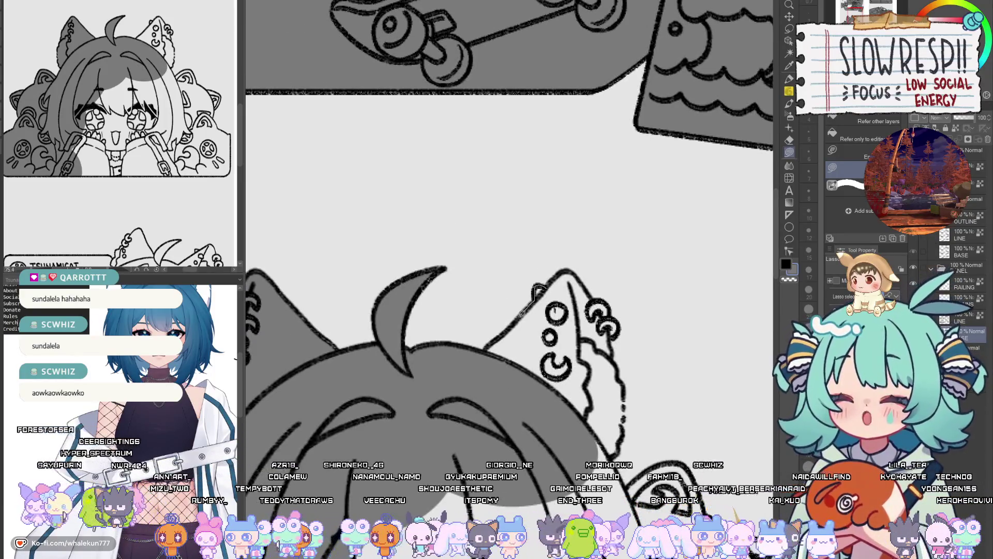
left_click_drag(576, 271, 571, 268)
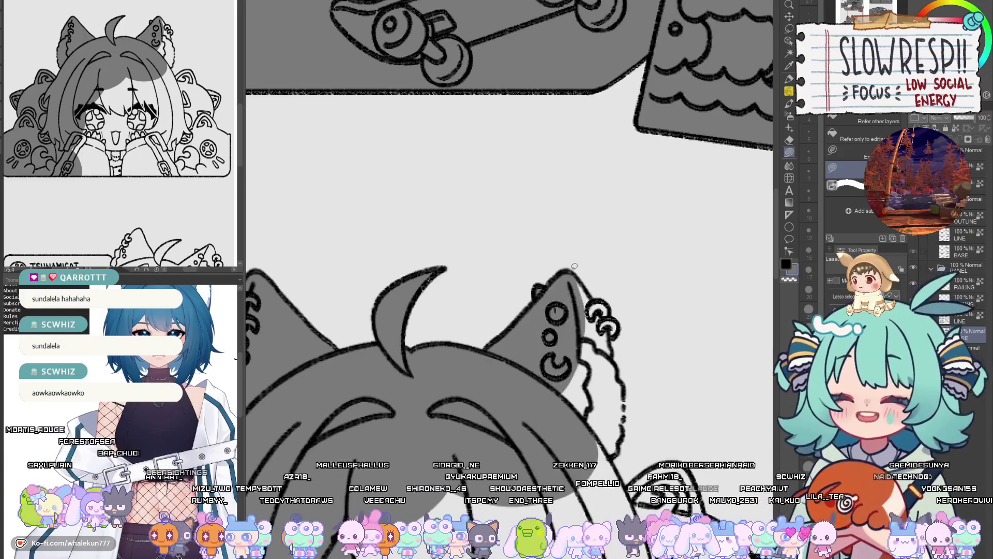
Fill the other ear's fluff grey in mirrored view, then flip back.
key("h")
left_click_drag(490, 336, 579, 318)
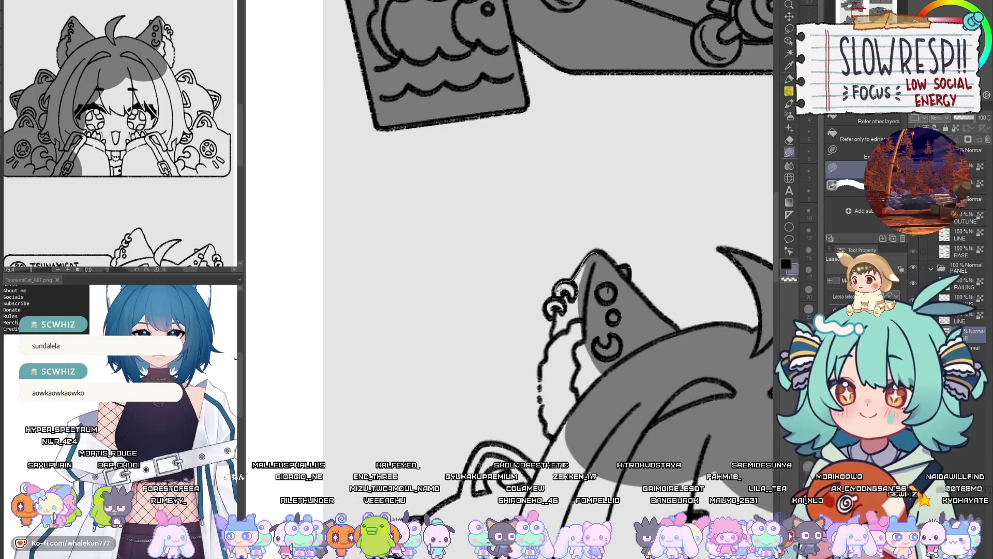
left_click_drag(555, 335, 543, 365)
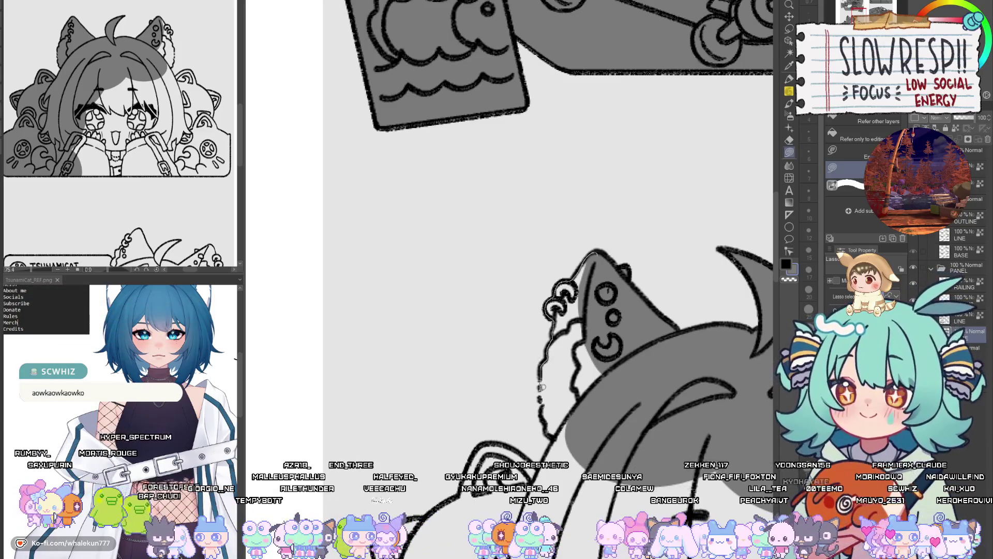
left_click_drag(562, 441, 562, 442)
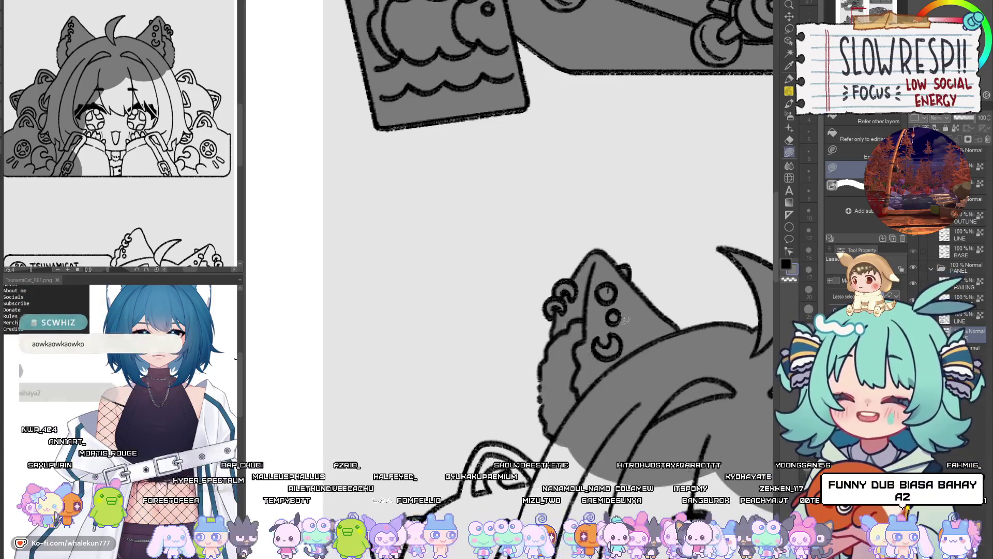
key("h")
Recentre on the head and fill the remaining outlined area grey.
mouse_move(574, 320)
left_mouse_down()
mouse_move(551, 199)
mouse_move(393, 424)
mouse_move(450, 109)
mouse_move(520, 79)
left_mouse_up()
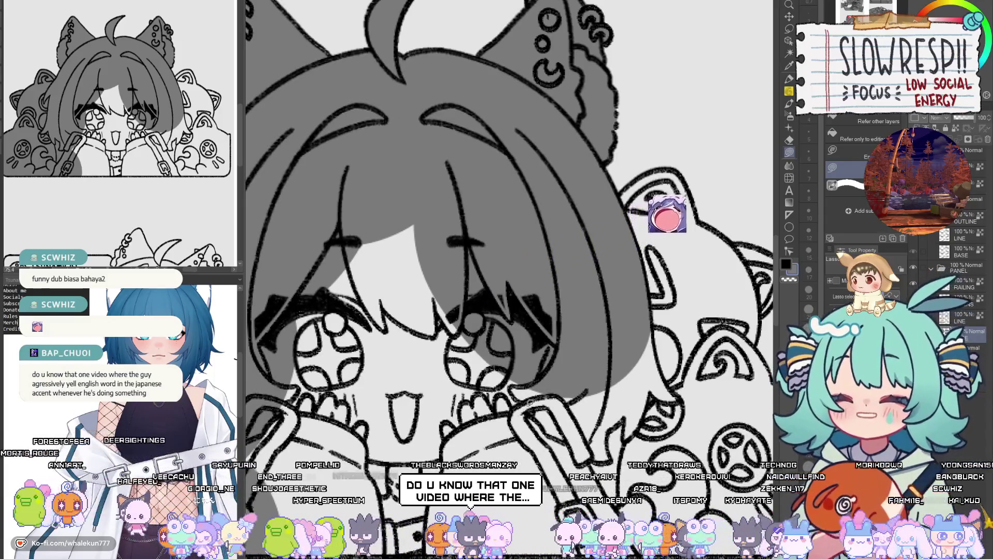
scroll(535, 331, "down", 2)
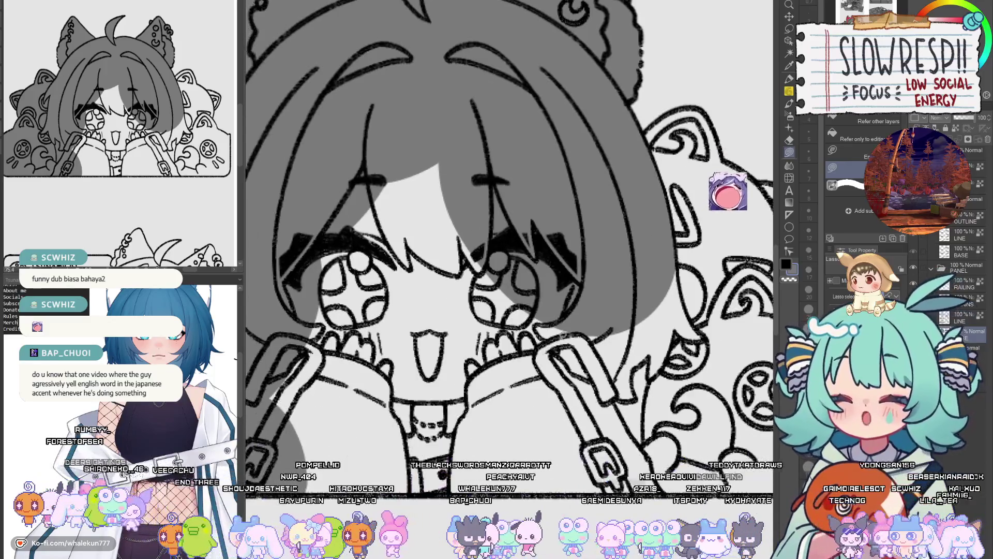
scroll(535, 331, "down", 2)
left_click_drag(535, 330, 623, 284)
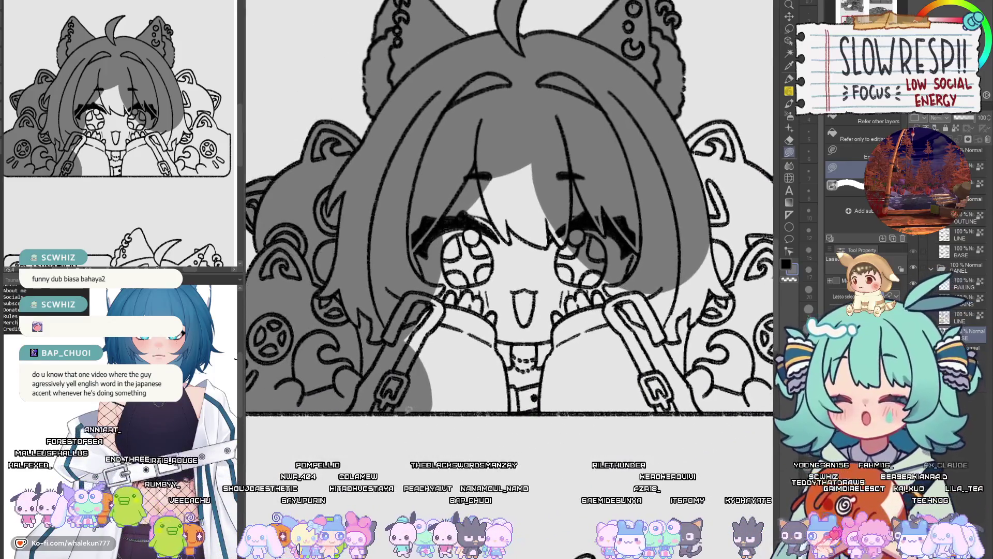
left_click_drag(722, 401, 723, 402)
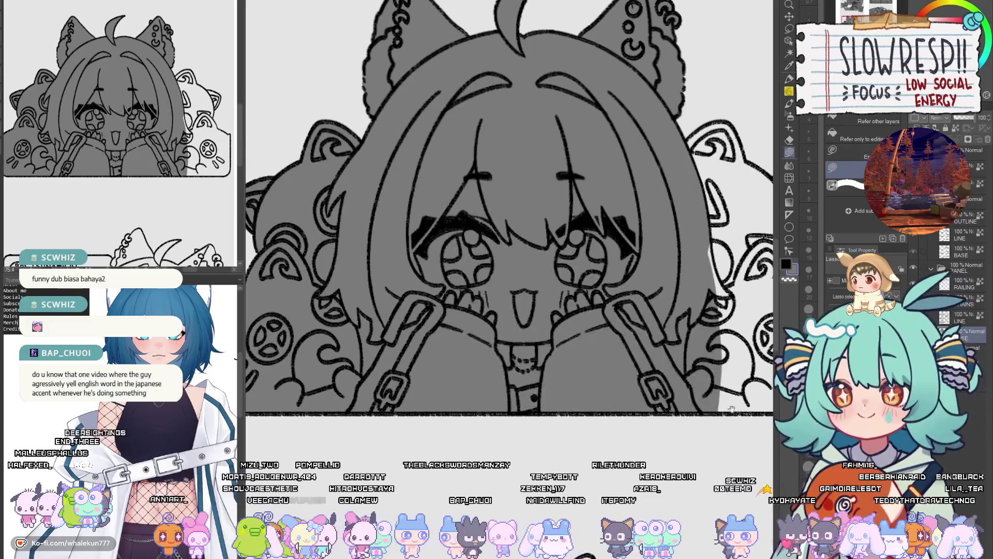
scroll(446, 412, "up", 2)
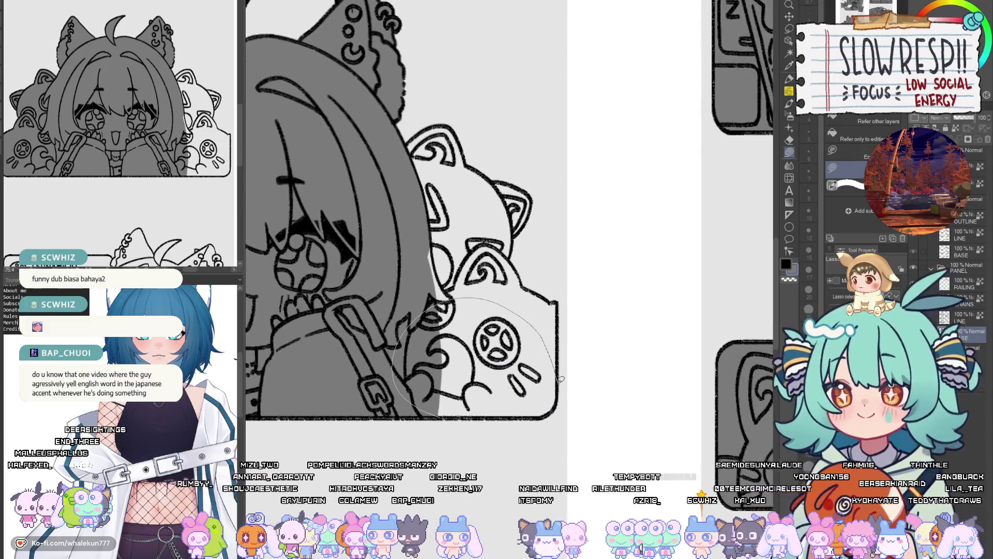
Fill the cat ornament beside the face grey, then bring the YouTube video window into place.
left_click_drag(557, 404, 558, 406)
left_click_drag(550, 405, 498, 410)
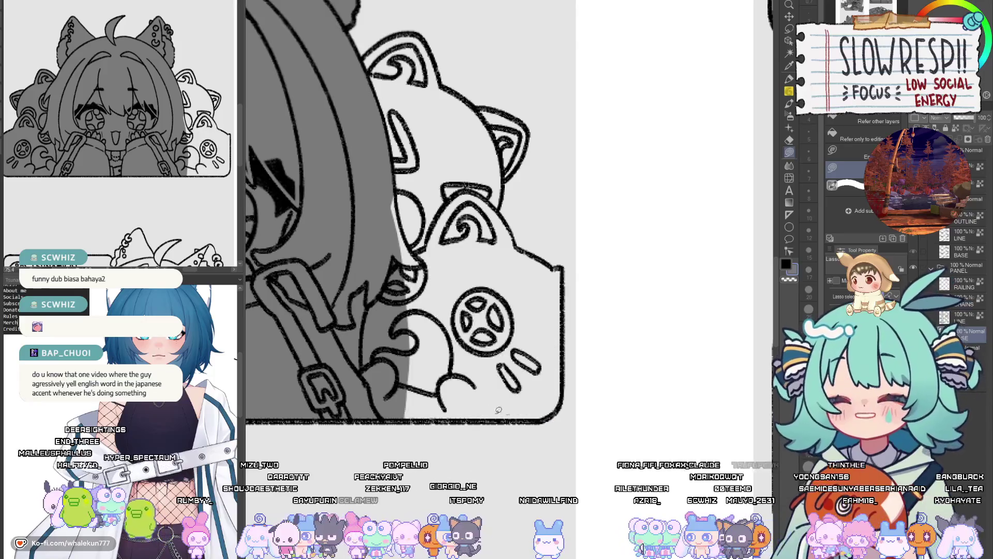
mouse_move(390, 418)
left_mouse_down()
mouse_move(487, 298)
mouse_move(553, 352)
mouse_move(559, 418)
left_mouse_up()
mouse_move(564, 383)
left_mouse_down()
mouse_move(561, 409)
mouse_move(553, 359)
mouse_move(613, 425)
left_mouse_up()
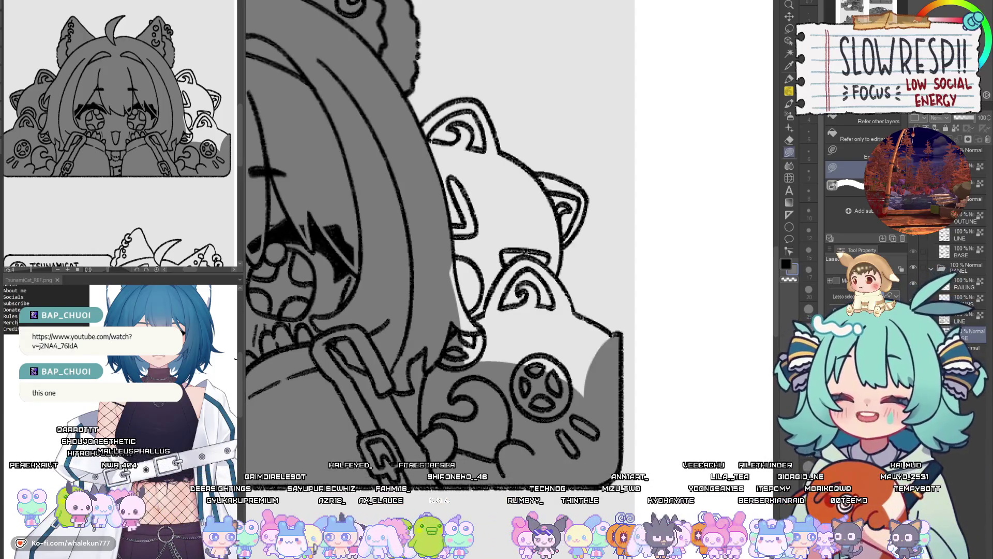
key("alt+Tab")
left_click_drag(427, 24, 491, 26)
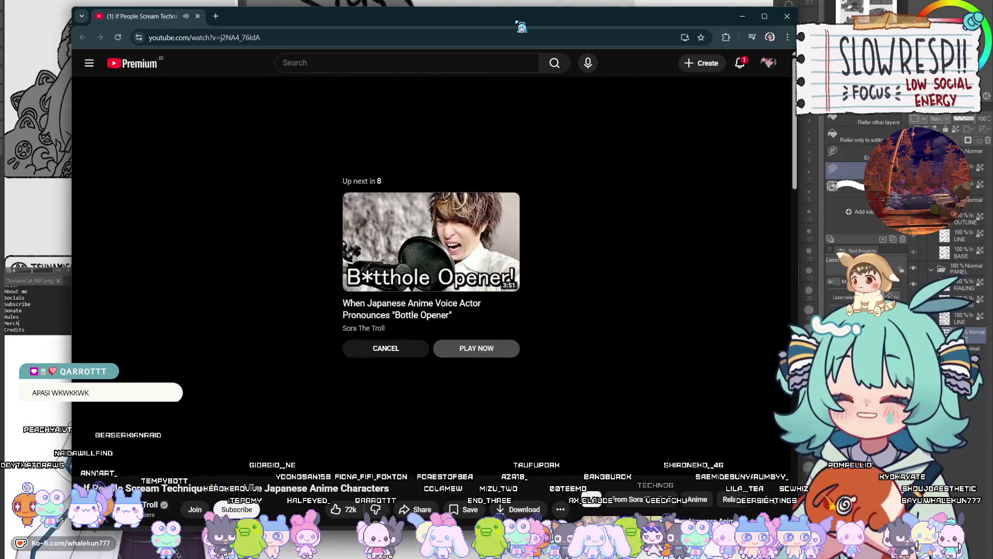
Close the finished video's browser tab to return to the canvas.
left_click(197, 16)
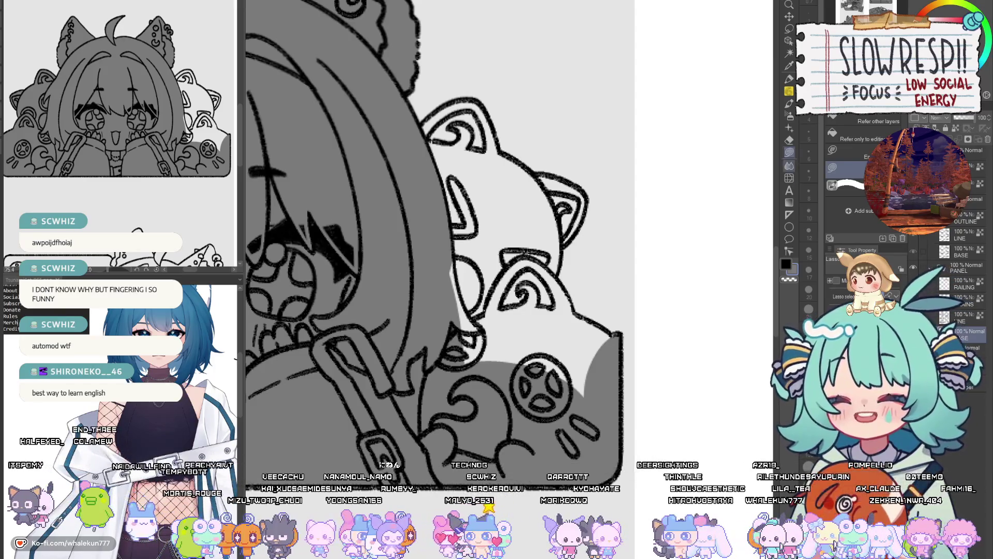
Fill the cat ornament's cheek and lower face grey.
scroll(594, 329, "down", 3)
scroll(735, 369, "up", 3)
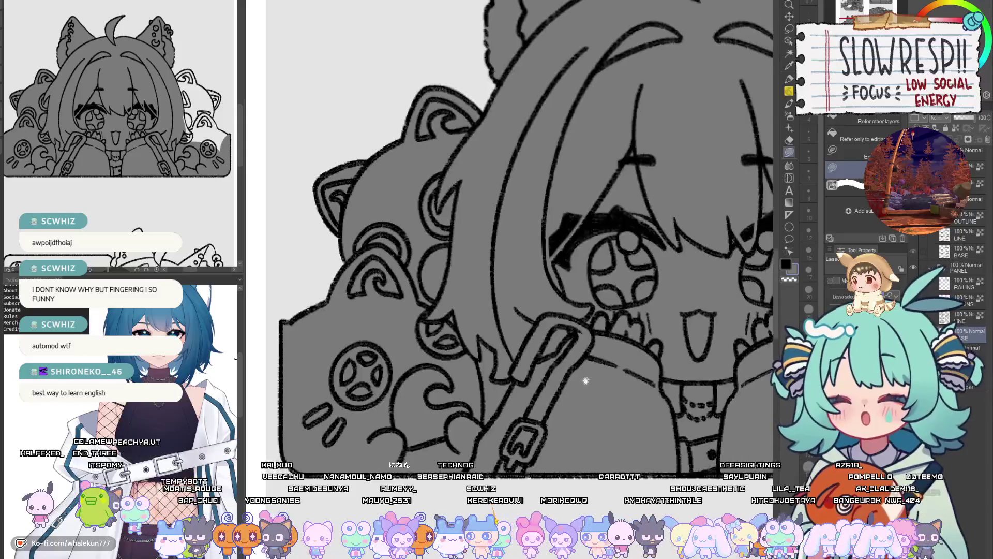
scroll(651, 381, "down", 3)
scroll(426, 417, "up", 4)
mouse_move(292, 406)
left_mouse_down()
mouse_move(456, 398)
mouse_move(621, 409)
mouse_move(595, 440)
left_mouse_up()
left_click_drag(558, 309, 574, 397)
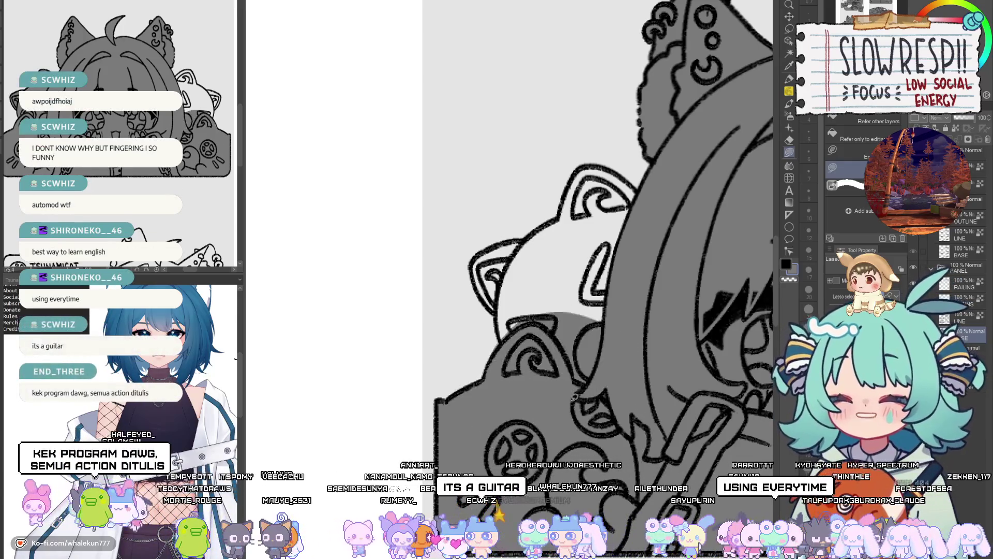
scroll(489, 357, "up", 3)
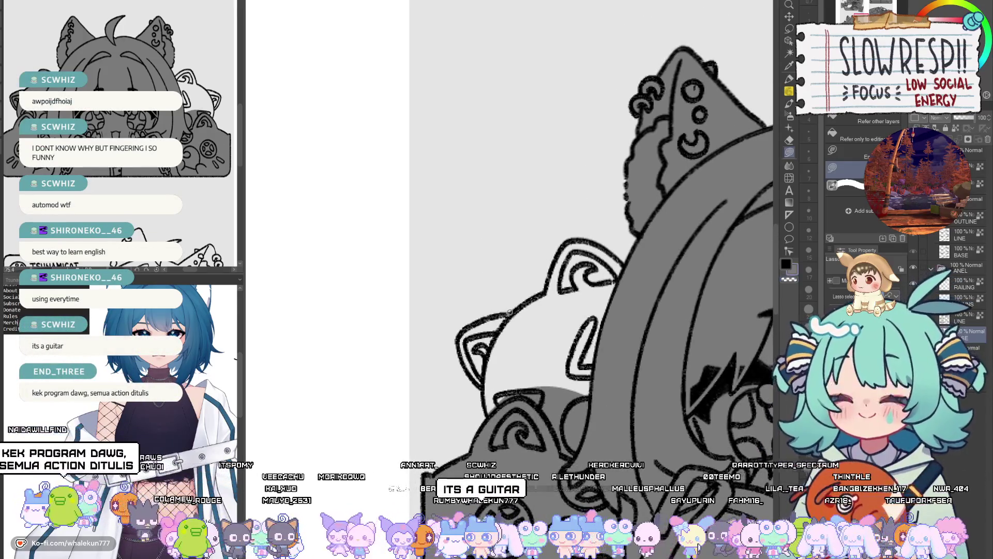
mouse_move(606, 310)
left_mouse_down()
mouse_move(486, 388)
mouse_move(494, 379)
mouse_move(494, 487)
mouse_move(179, 373)
mouse_move(401, 418)
mouse_move(408, 443)
left_mouse_up()
Fill the chibi's ear interior grey in mirrored view, then fit the page with Ctrl+0.
left_click_drag(666, 391, 568, 425)
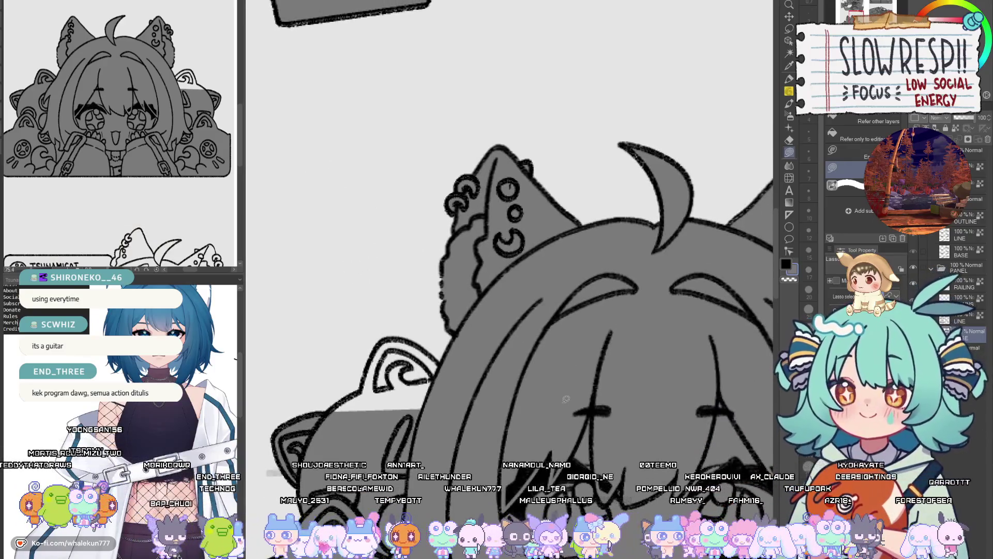
key("h")
key("h")
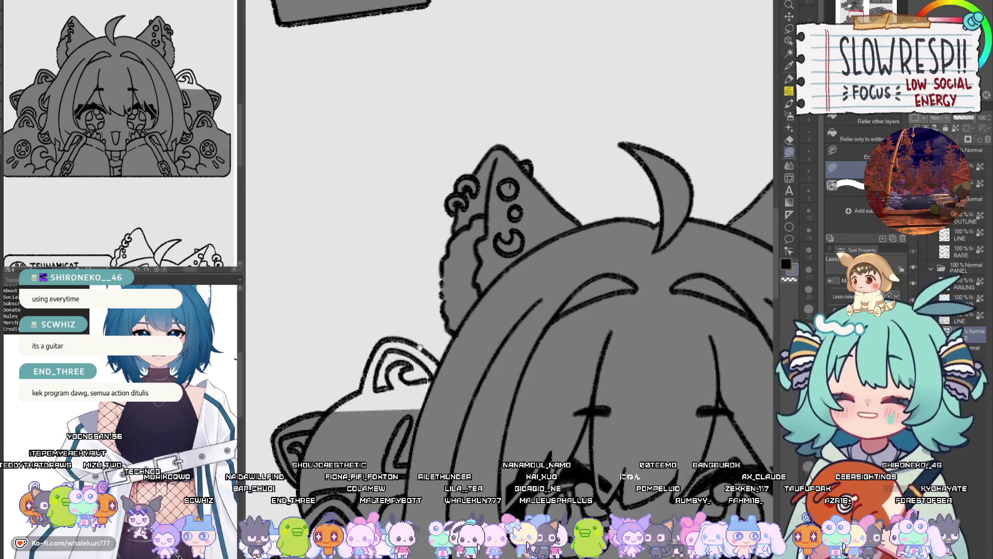
left_click_drag(420, 348, 454, 311)
mouse_move(428, 363)
left_mouse_down()
mouse_move(503, 409)
mouse_move(515, 334)
mouse_move(476, 313)
left_mouse_up()
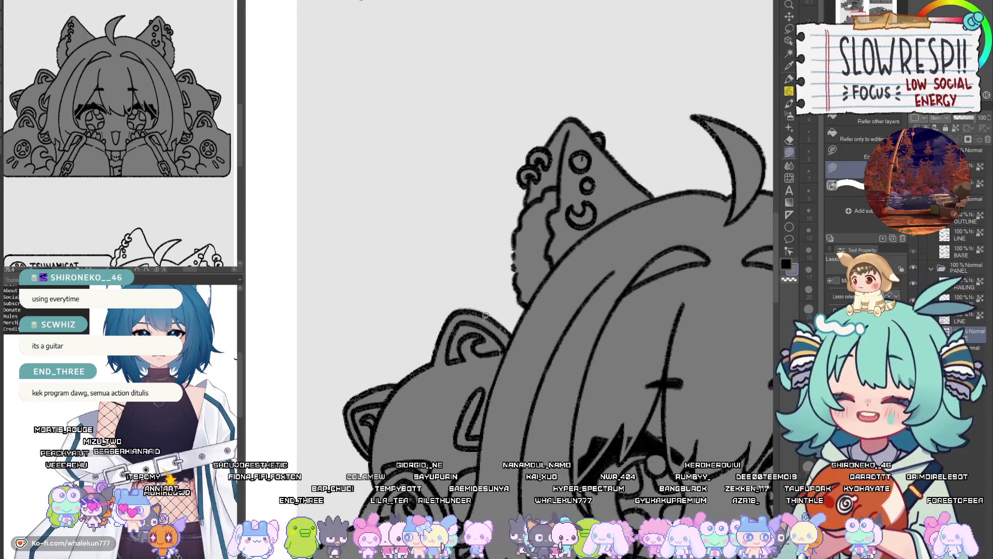
left_click_drag(522, 352, 509, 355)
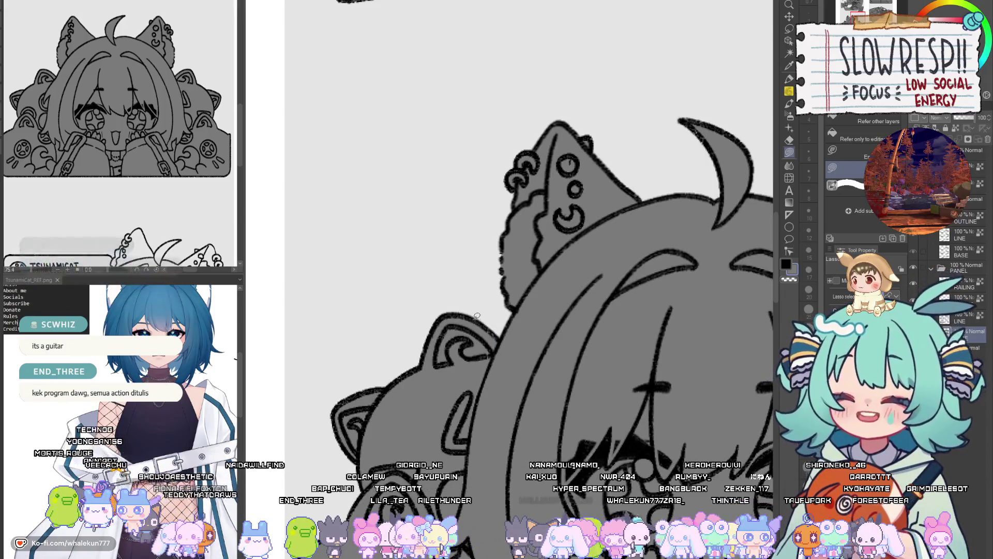
key("ctrl+0")
scroll(514, 344, "up", 2)
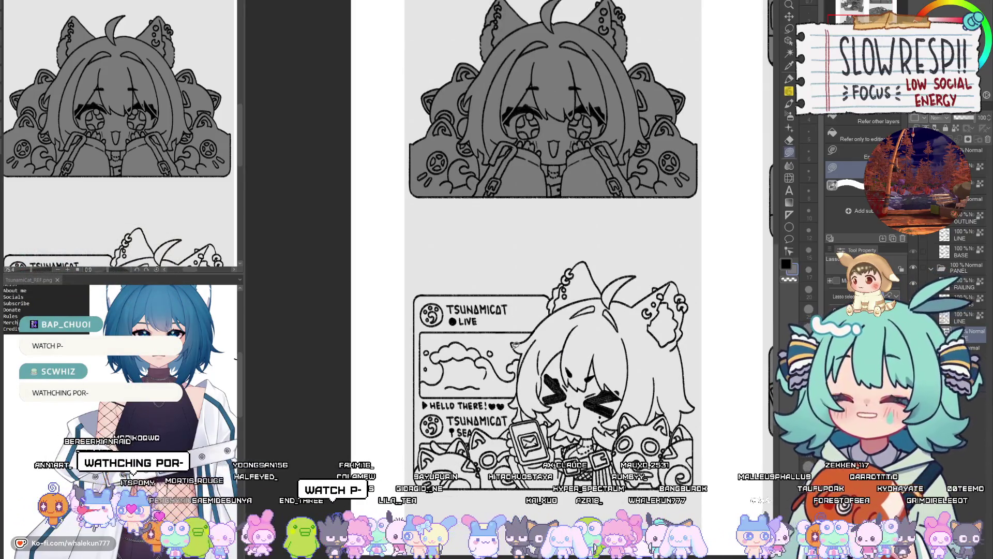
Fill the TSUNAMICAT LIVE header, the cat head by the chain and the head's right side grey.
scroll(510, 348, "up", 3)
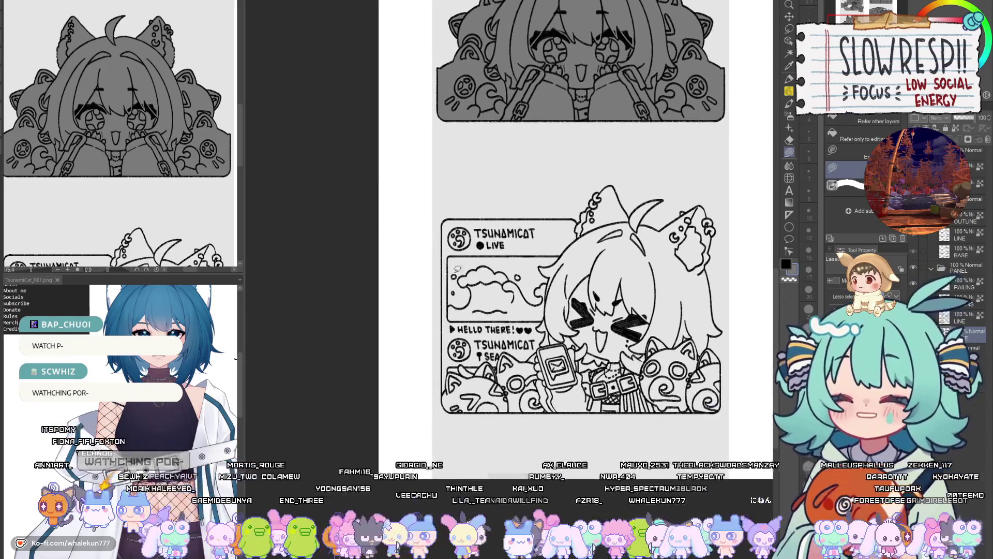
mouse_move(448, 238)
left_mouse_down()
mouse_move(708, 276)
mouse_move(745, 207)
mouse_move(588, 258)
mouse_move(602, 305)
mouse_move(517, 344)
left_mouse_up()
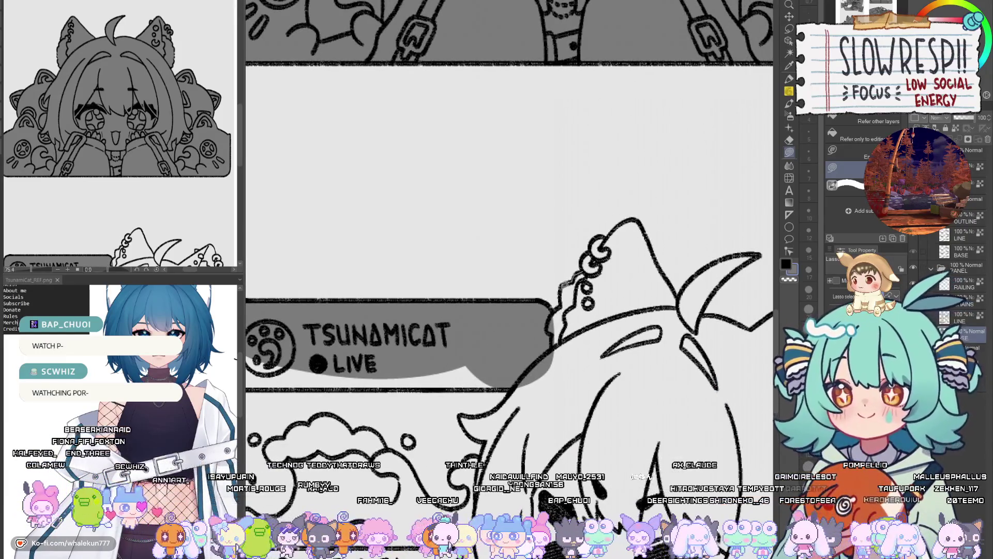
mouse_move(551, 305)
left_mouse_down()
mouse_move(639, 357)
mouse_move(633, 249)
mouse_move(561, 288)
mouse_move(538, 318)
mouse_move(632, 325)
mouse_move(542, 346)
left_mouse_up()
scroll(621, 259, "up", 1)
scroll(621, 259, "up", 1)
mouse_move(538, 274)
left_mouse_down()
mouse_move(587, 372)
mouse_move(583, 504)
left_mouse_up()
left_click_drag(615, 444, 535, 276)
scroll(517, 362, "down", 3)
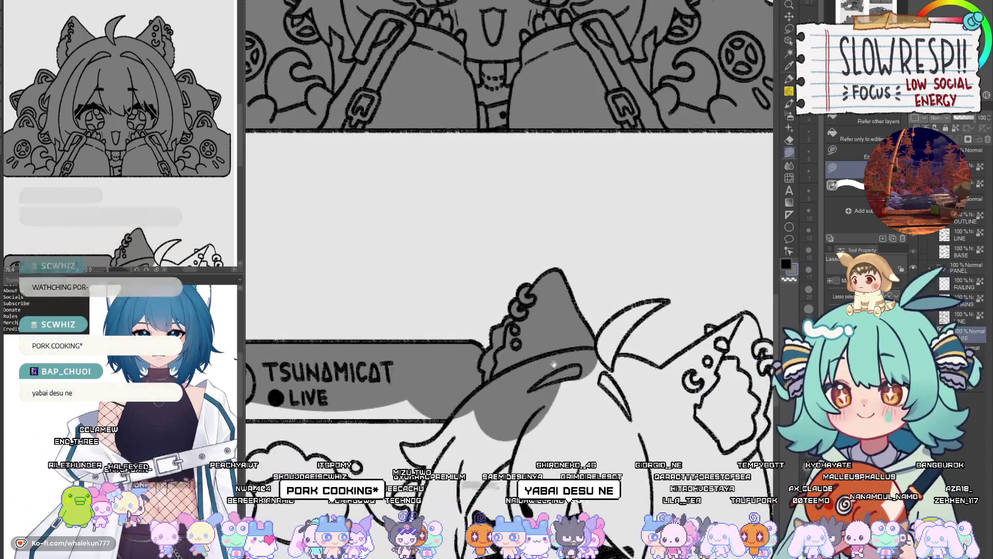
Fill the TSUNAMICAT LIVE card's left side and lower area grey.
left_click_drag(442, 441, 598, 314)
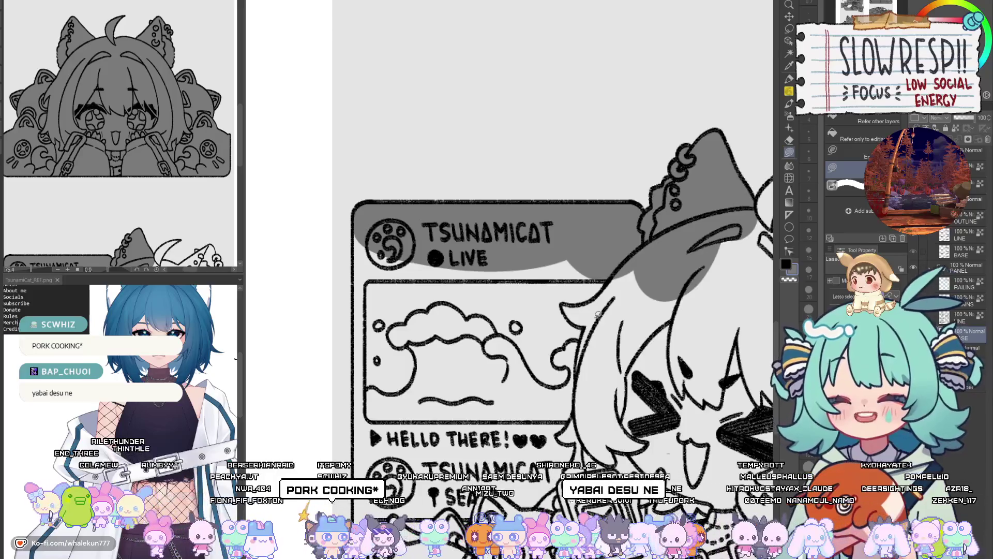
left_click_drag(592, 317, 735, 228)
mouse_move(495, 133)
left_mouse_down()
mouse_move(509, 138)
mouse_move(561, 422)
left_mouse_up()
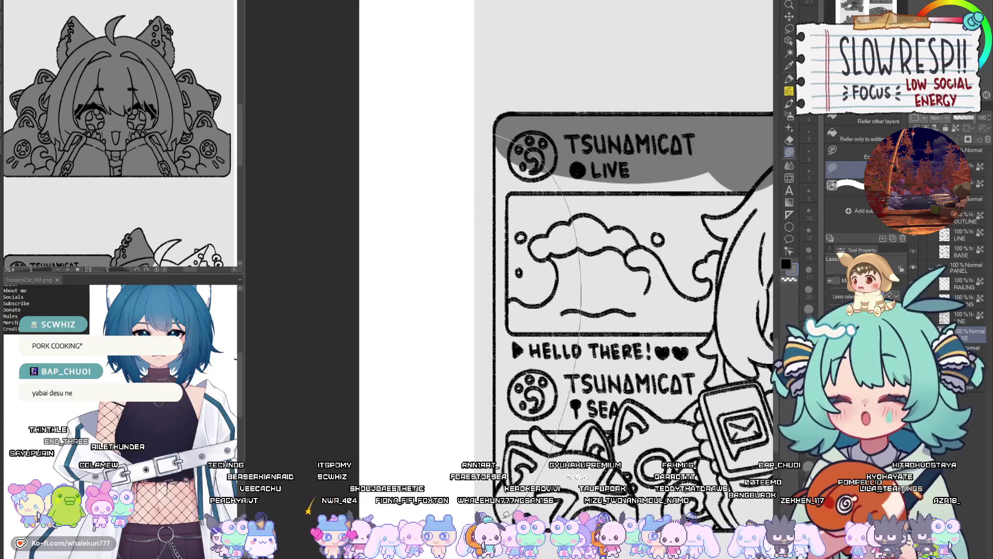
left_click_drag(538, 465, 497, 517)
left_click_drag(517, 362, 443, 272)
mouse_move(437, 429)
left_mouse_down()
mouse_move(673, 310)
mouse_move(735, 429)
left_mouse_up()
mouse_move(733, 436)
left_mouse_down()
mouse_move(392, 436)
mouse_move(385, 357)
mouse_move(517, 310)
mouse_move(667, 336)
mouse_move(683, 370)
left_mouse_up()
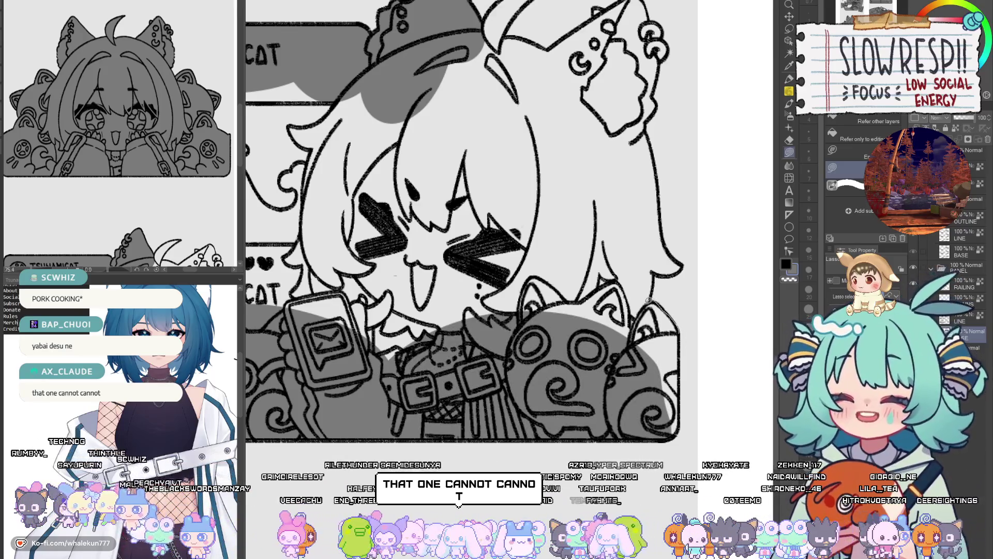
Fill the areas behind the face and around the hand grey.
mouse_move(640, 314)
left_mouse_down()
mouse_move(643, 409)
mouse_move(658, 392)
left_mouse_up()
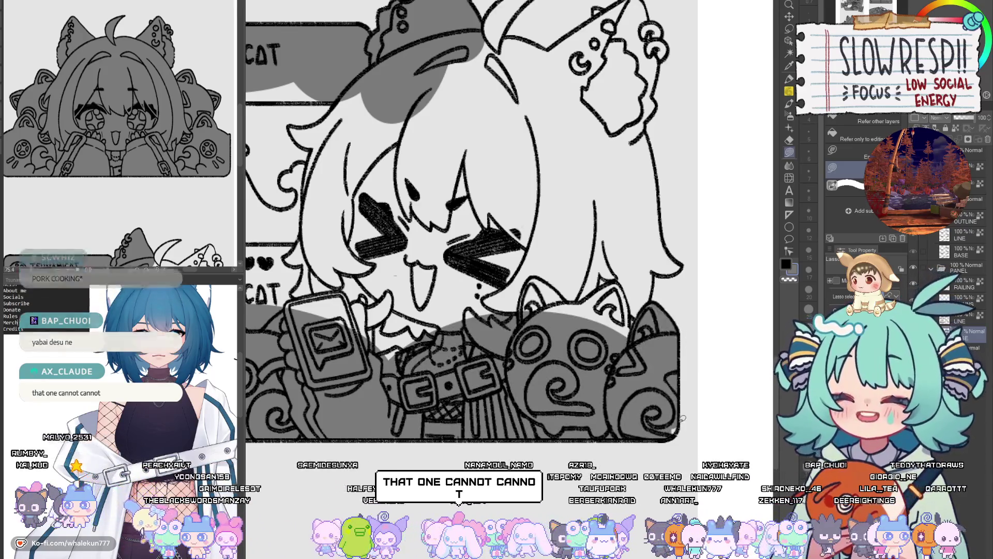
scroll(658, 392, "up", 2)
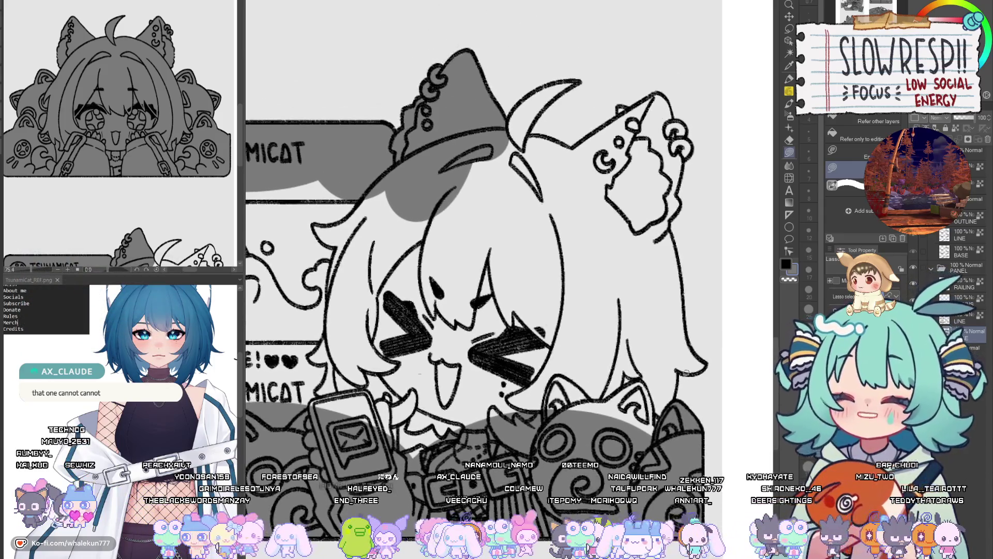
left_click_drag(428, 393, 425, 355)
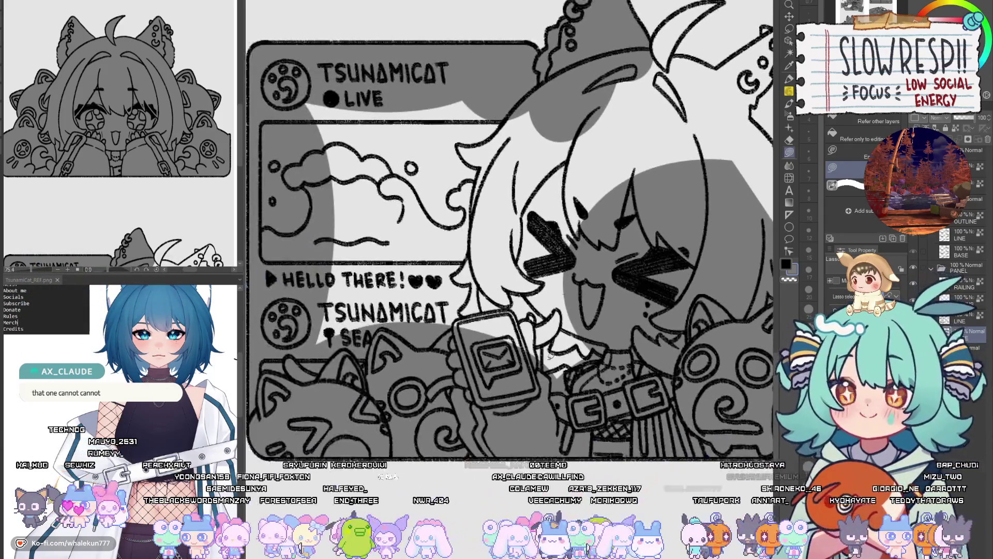
mouse_move(590, 356)
left_mouse_down()
mouse_move(563, 372)
mouse_move(596, 357)
mouse_move(623, 403)
mouse_move(591, 348)
mouse_move(496, 357)
mouse_move(545, 344)
mouse_move(561, 310)
mouse_move(557, 345)
mouse_move(556, 292)
left_mouse_up()
mouse_move(582, 345)
left_mouse_down()
mouse_move(608, 370)
mouse_move(589, 293)
mouse_move(633, 328)
mouse_move(331, 424)
mouse_move(308, 300)
mouse_move(205, 331)
left_mouse_up()
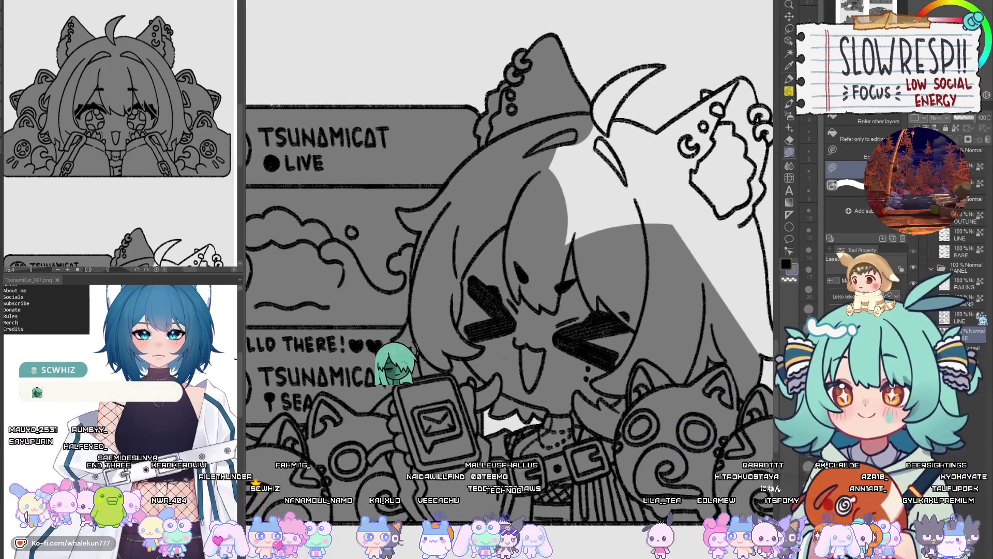
Fill the white gap on the horn grey and mirror the view to check.
key("e")
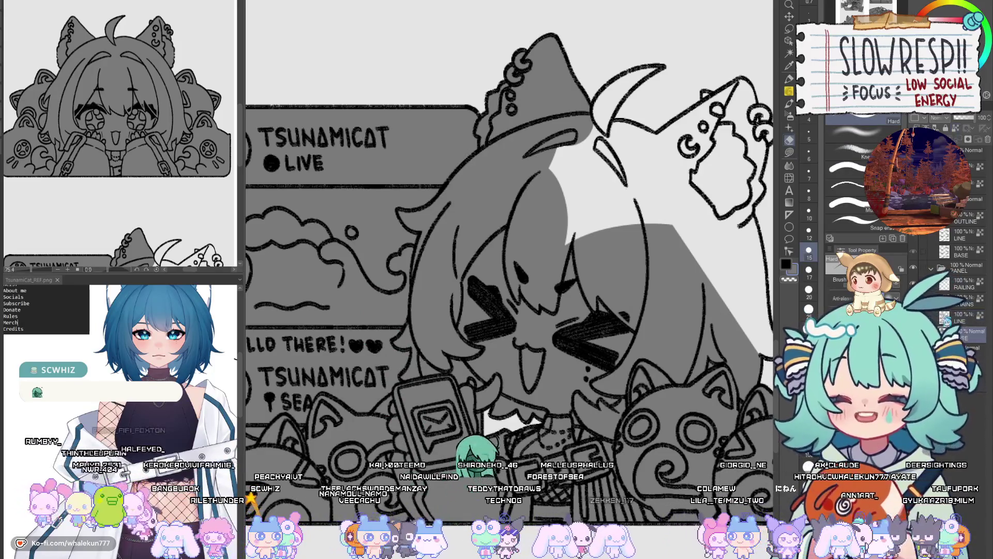
key("g")
mouse_move(642, 340)
left_mouse_down()
mouse_move(613, 410)
mouse_move(536, 455)
left_mouse_up()
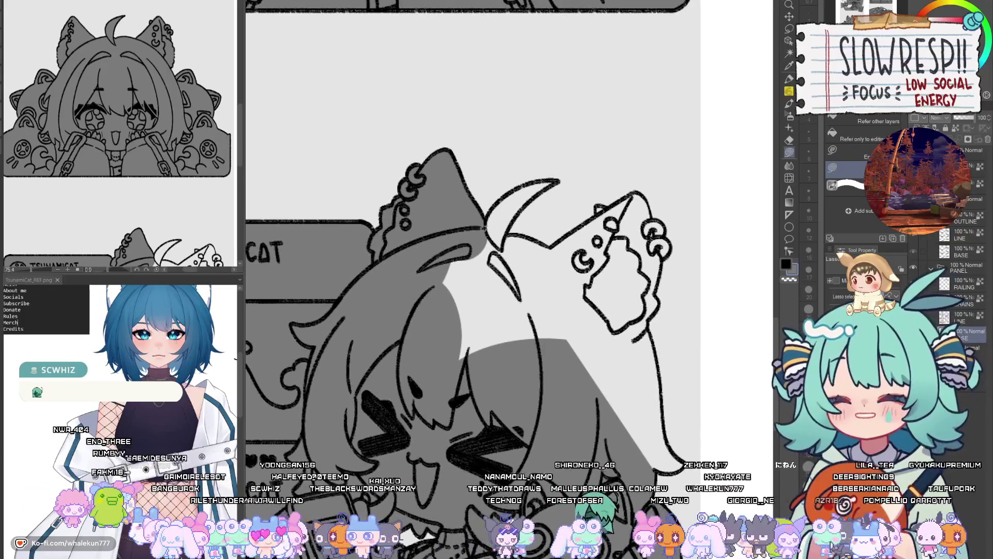
scroll(495, 218, "up", 2)
mouse_move(477, 284)
left_mouse_down()
mouse_move(486, 261)
mouse_move(558, 217)
mouse_move(583, 227)
mouse_move(509, 295)
mouse_move(489, 401)
left_mouse_up()
left_click_drag(571, 359, 562, 328)
key("h")
key("h")
Fill the white strip along the hat's right edge grey.
mouse_move(498, 262)
left_mouse_down()
mouse_move(565, 281)
mouse_move(423, 509)
left_mouse_up()
left_click_drag(638, 255, 526, 293)
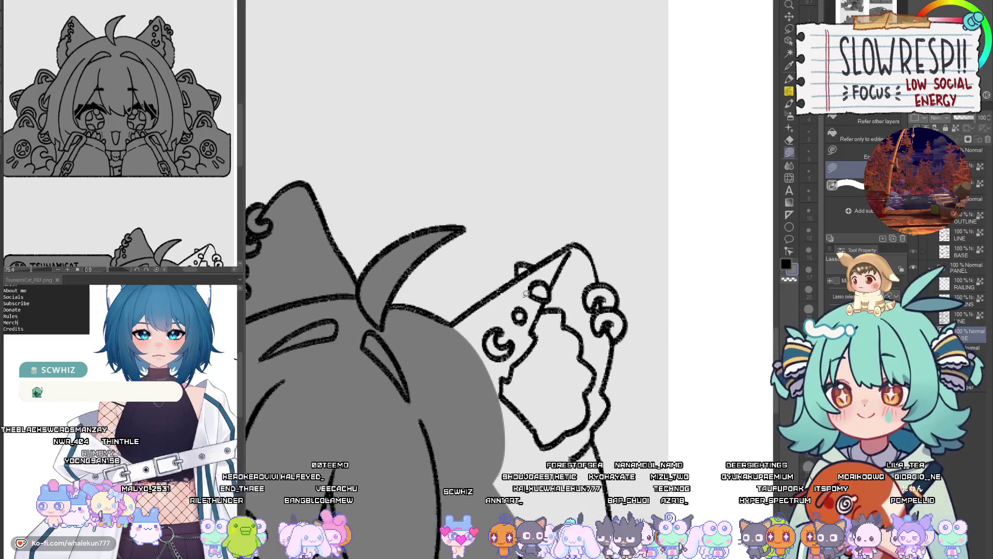
mouse_move(448, 326)
left_mouse_down()
mouse_move(579, 243)
mouse_move(504, 451)
left_mouse_up()
mouse_move(577, 242)
left_mouse_down()
mouse_move(599, 261)
mouse_move(595, 362)
mouse_move(569, 391)
left_mouse_up()
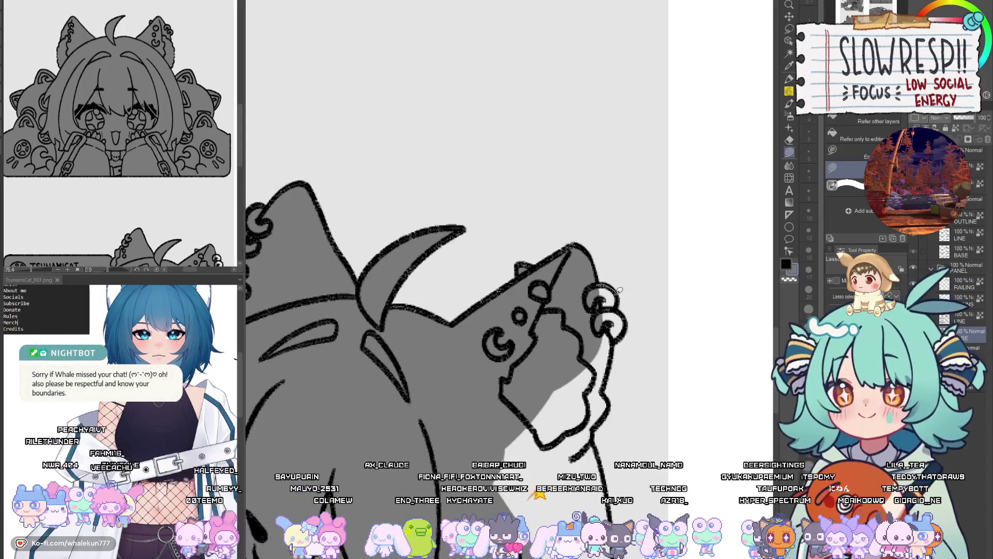
mouse_move(612, 337)
left_mouse_down()
mouse_move(602, 422)
mouse_move(571, 457)
left_mouse_up()
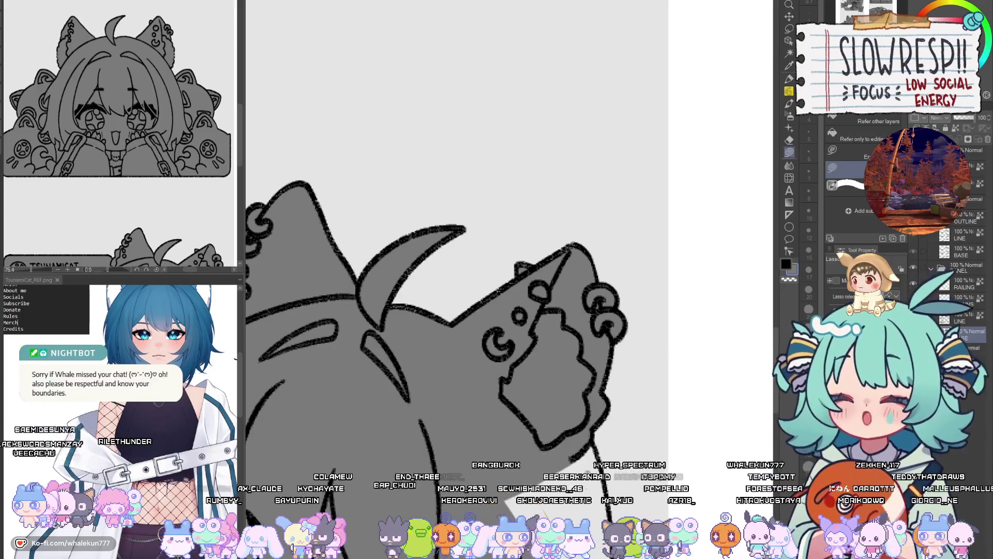
Fill the hat's left-edge strip grey in mirrored view, then flip back.
key("h")
left_click_drag(493, 268, 447, 456)
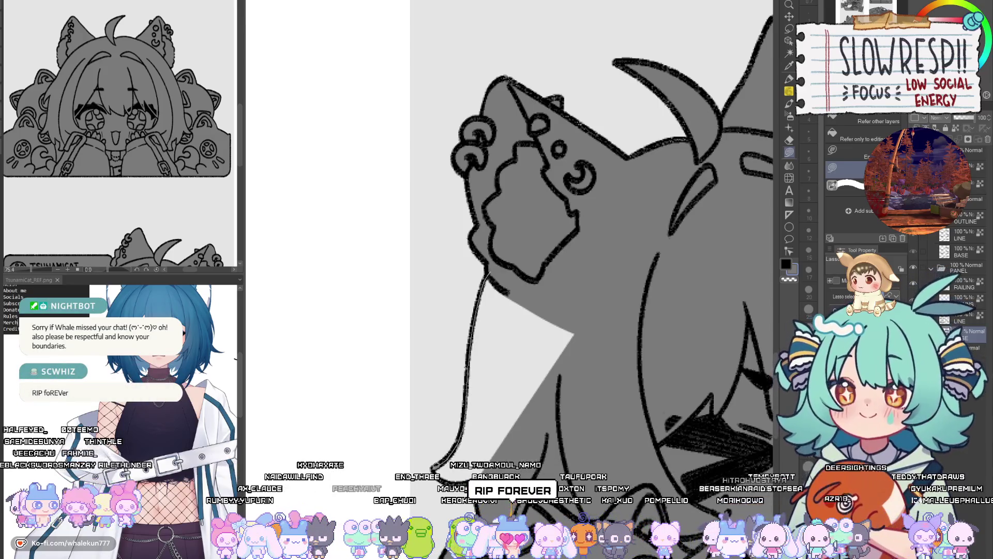
left_click_drag(521, 451, 522, 449)
key("h")
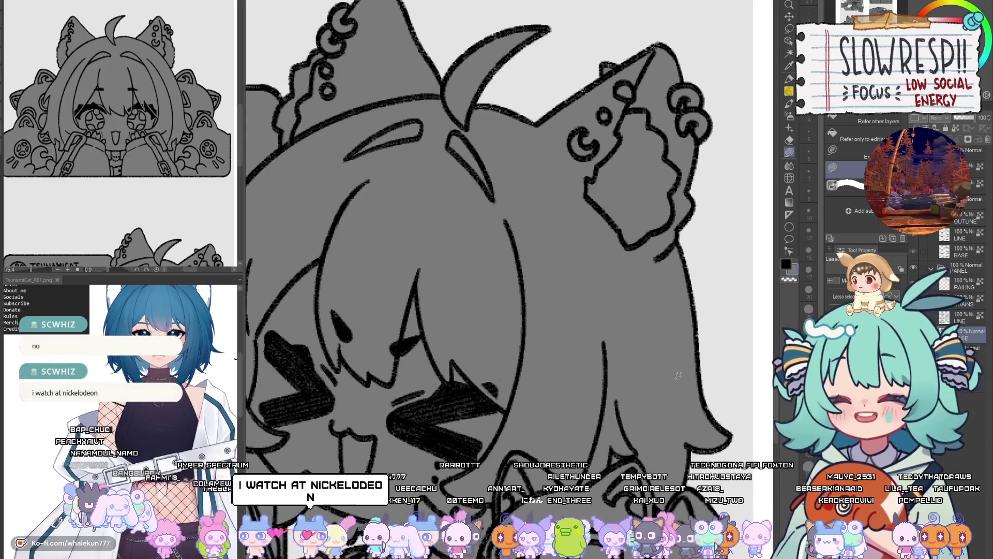
scroll(678, 374, "down", 2)
scroll(647, 375, "down", 4)
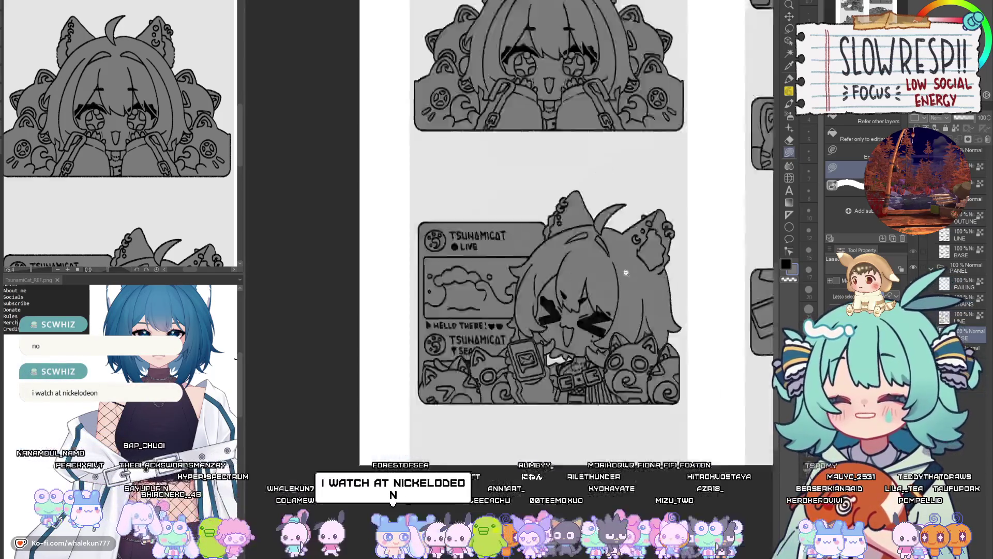
scroll(624, 376, "up", 2)
mouse_move(600, 298)
left_mouse_down()
mouse_move(558, 382)
mouse_move(518, 367)
left_mouse_up()
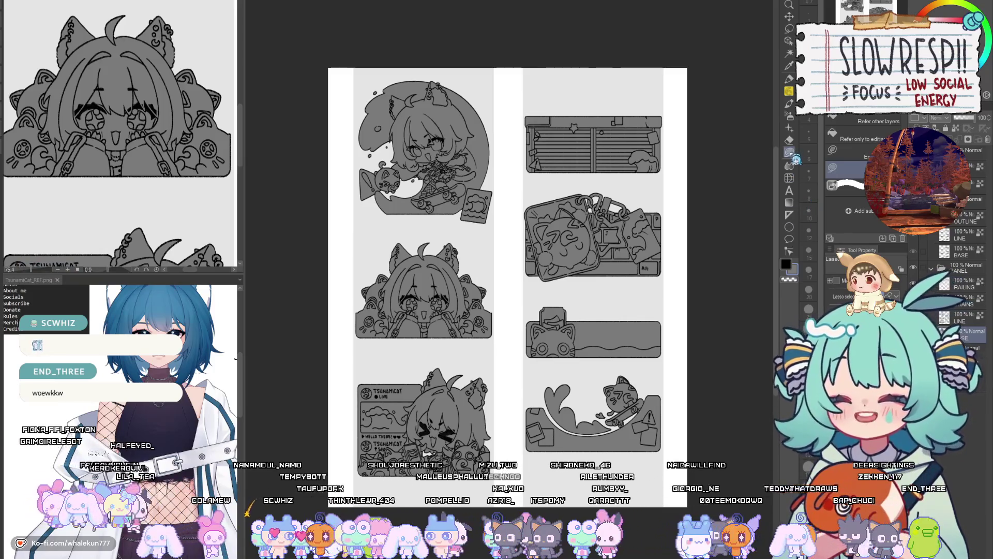
key("ctrl+z")
key("ctrl+y")
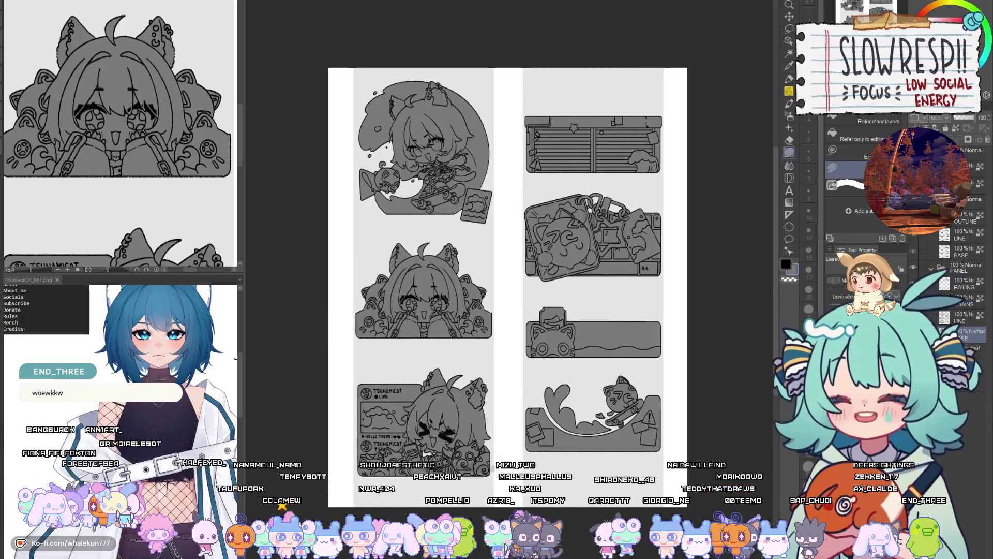
key("h")
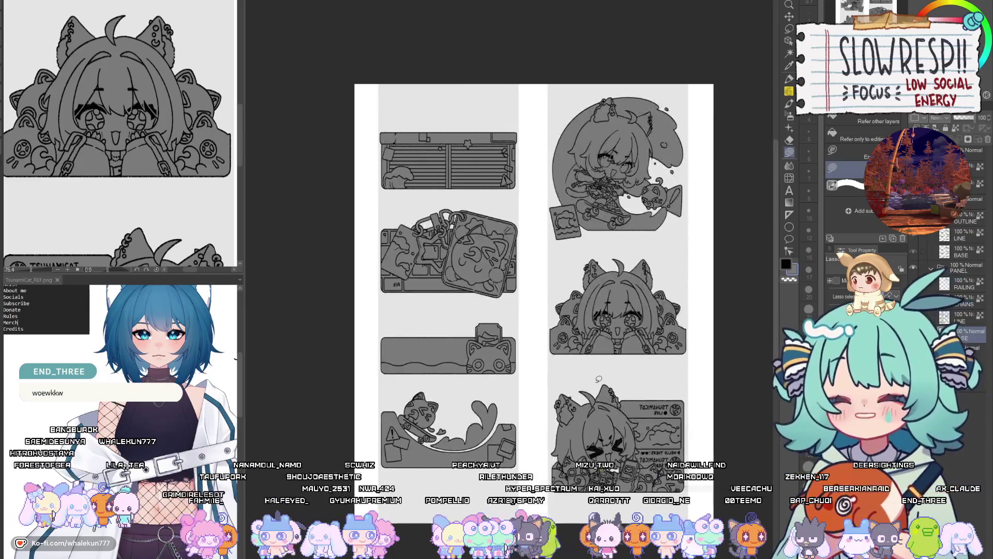
key("h")
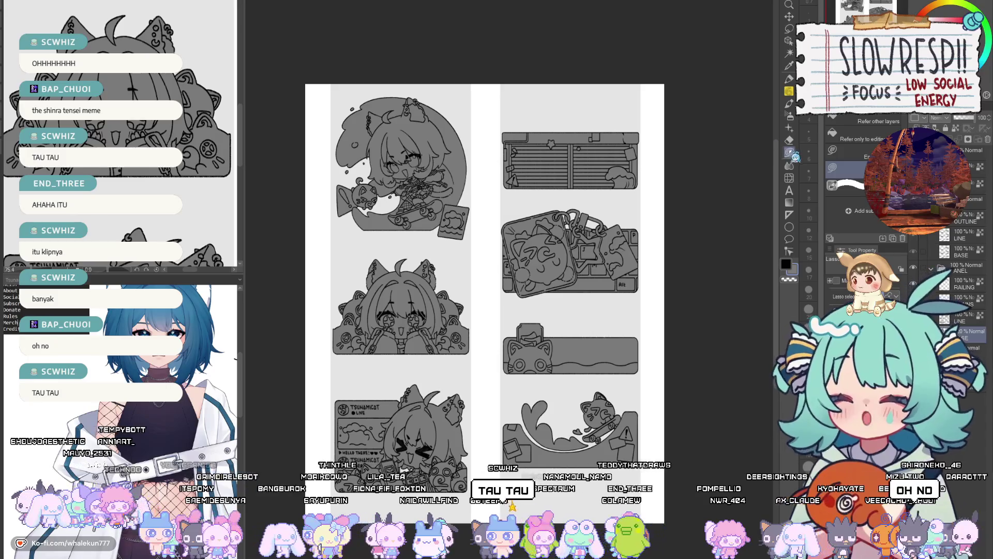
Show the panel-title lettering layer and put the six panels on a black page background.
left_click_drag(617, 319, 656, 263)
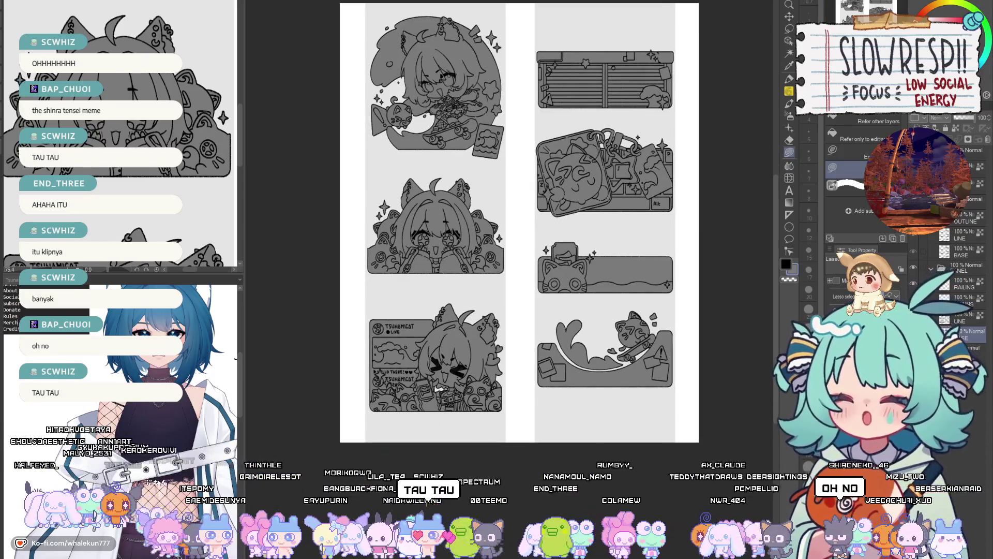
left_click(959, 278)
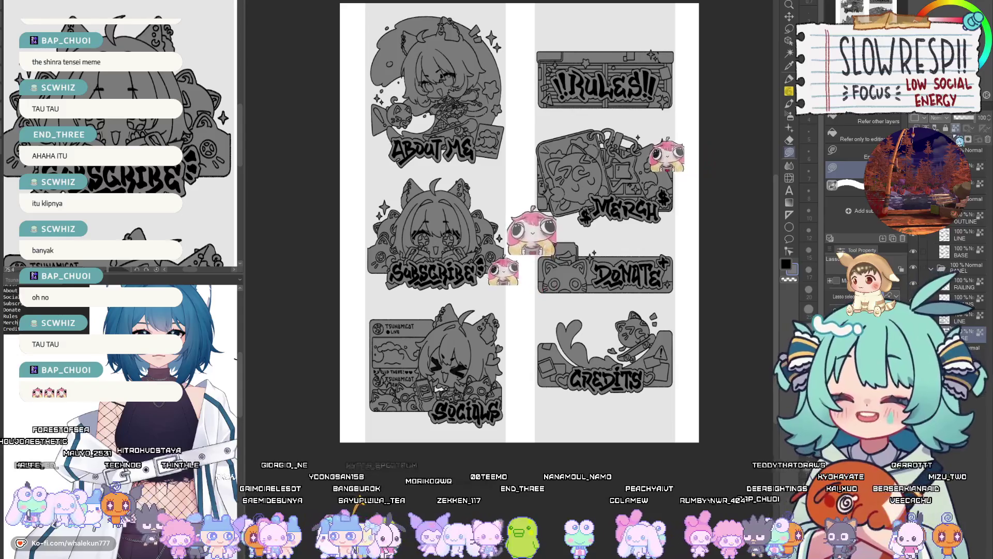
scroll(515, 225, "up", 2)
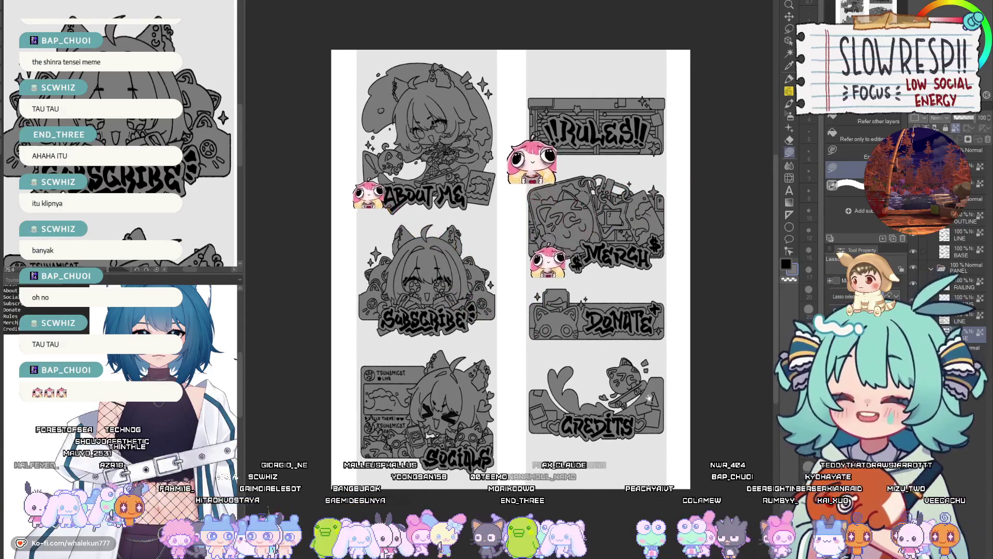
scroll(511, 269, "up", 2)
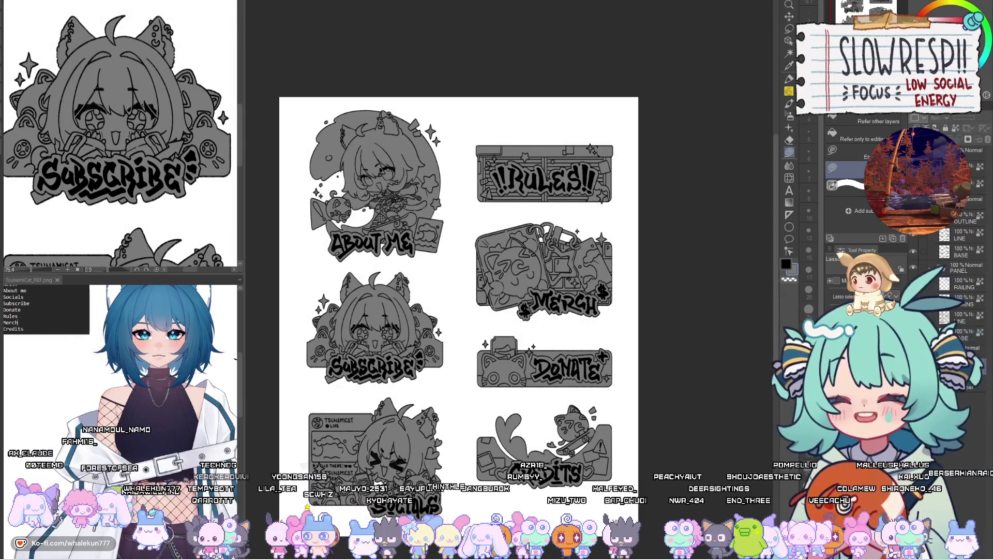
scroll(459, 275, "down", 1)
left_click(788, 17)
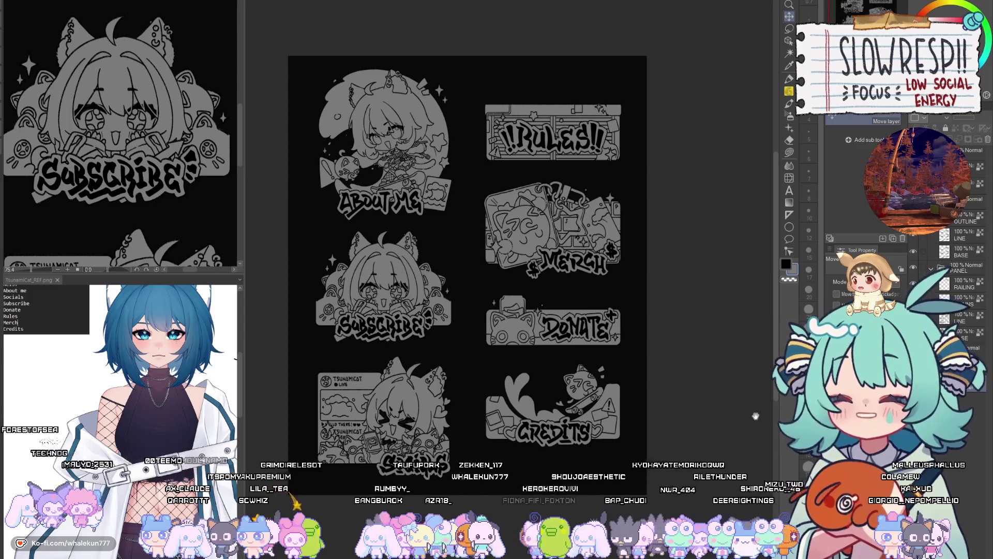
On the BASE layer, recolour the grey panel fills white with Lasso fill.
left_click_drag(763, 409, 797, 415)
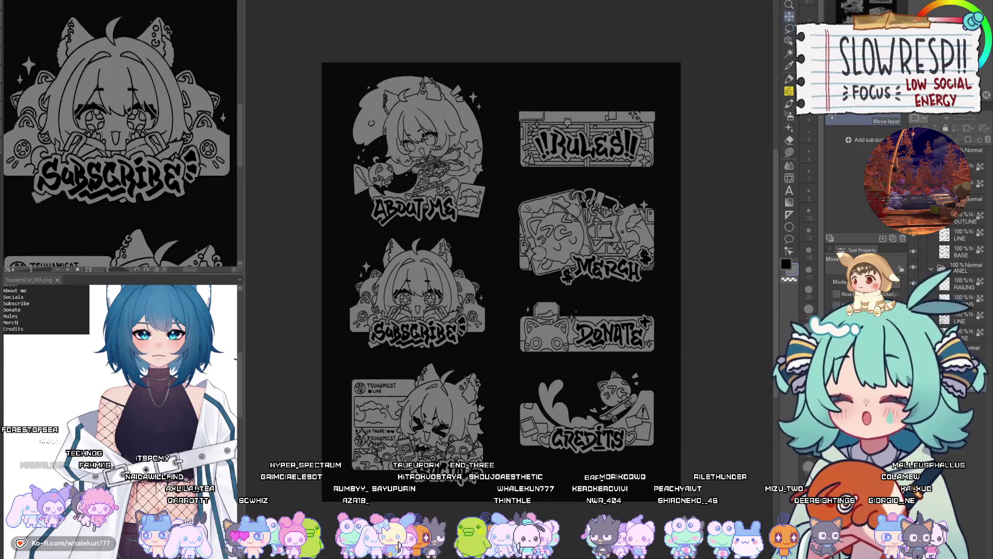
left_click(963, 168)
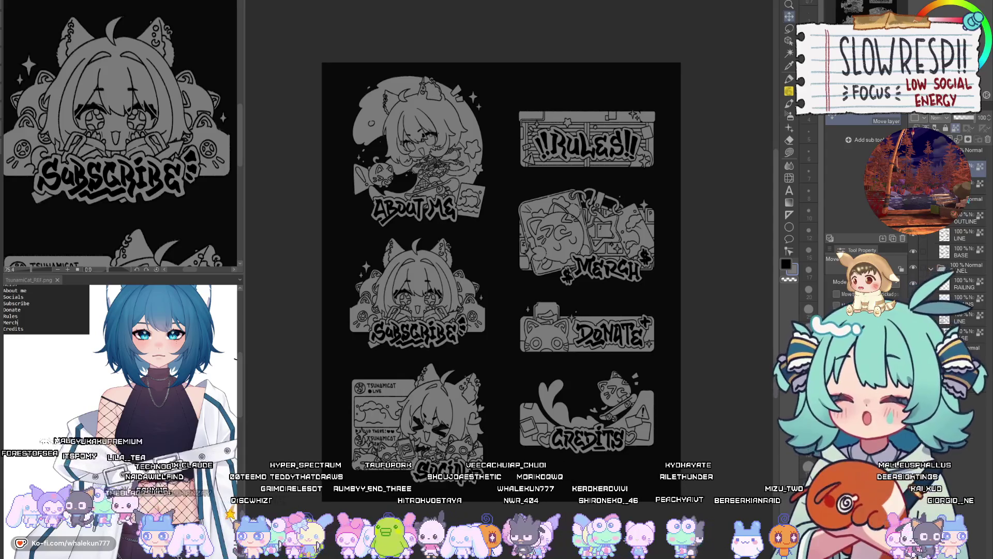
left_click(789, 151)
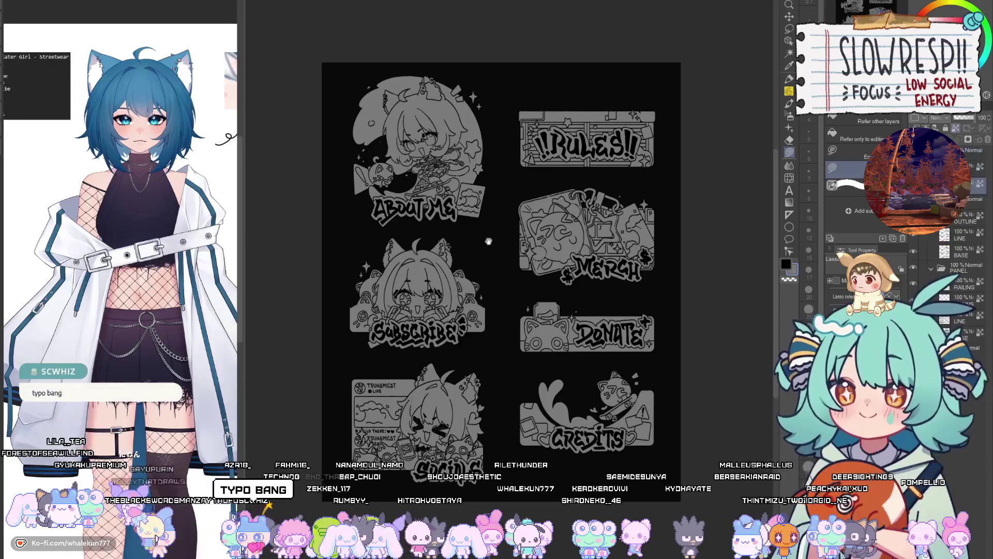
left_click_drag(488, 241, 490, 273)
left_click_drag(560, 352, 557, 357)
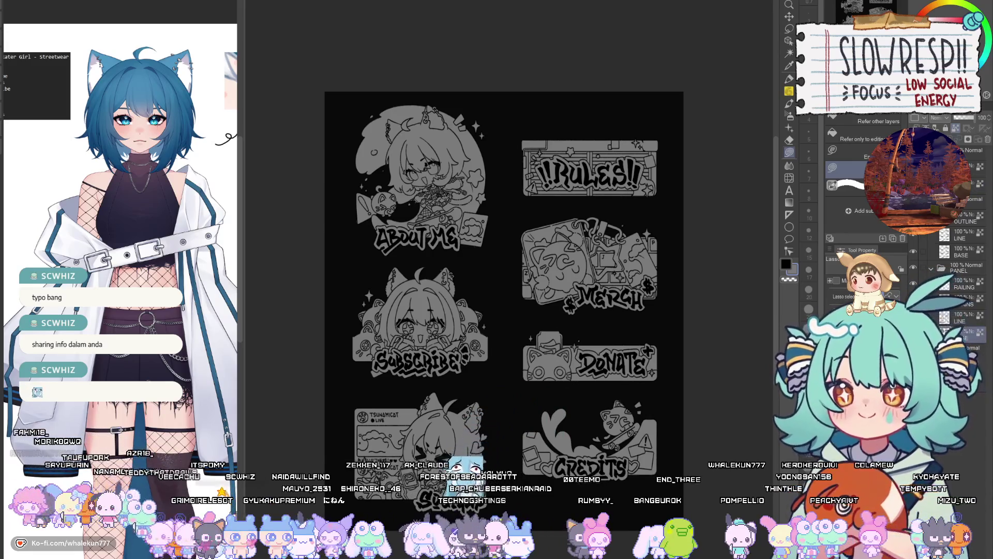
left_click(968, 331)
left_click(789, 153)
left_click_drag(681, 296, 654, 272)
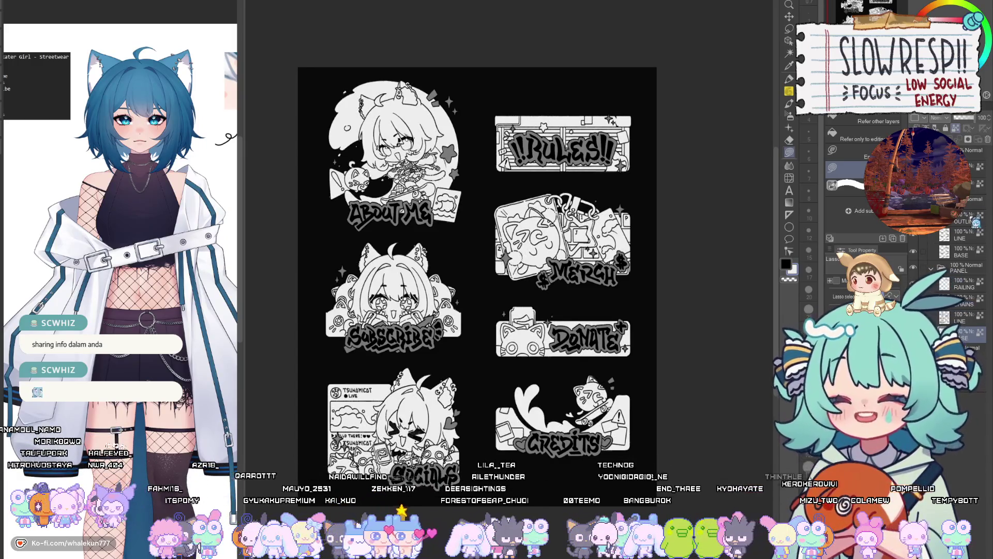
Make the LINE layer active, frame all six panels, and switch to the 6pencil-soft pencil.
left_click(964, 256)
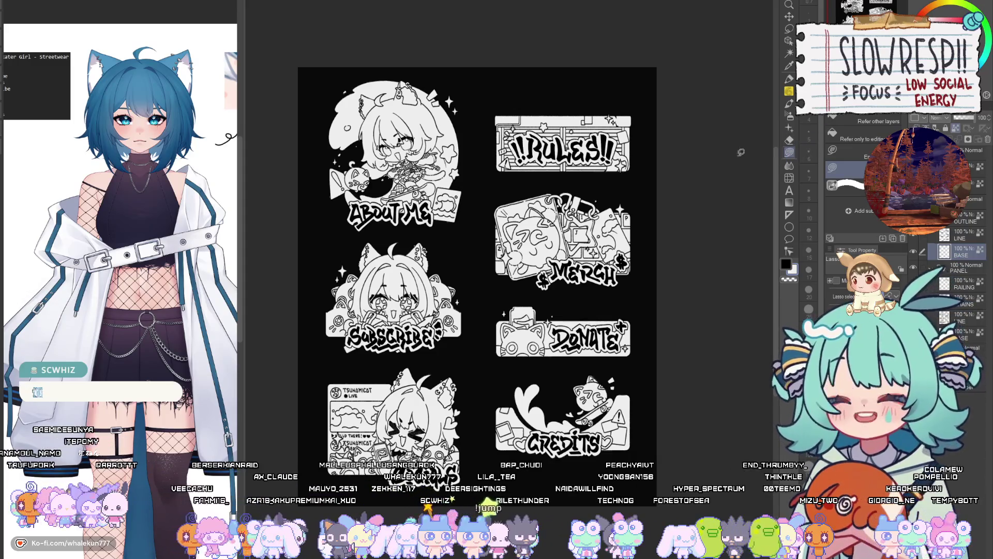
key("ctrl+Tab")
key("ctrl+Tab")
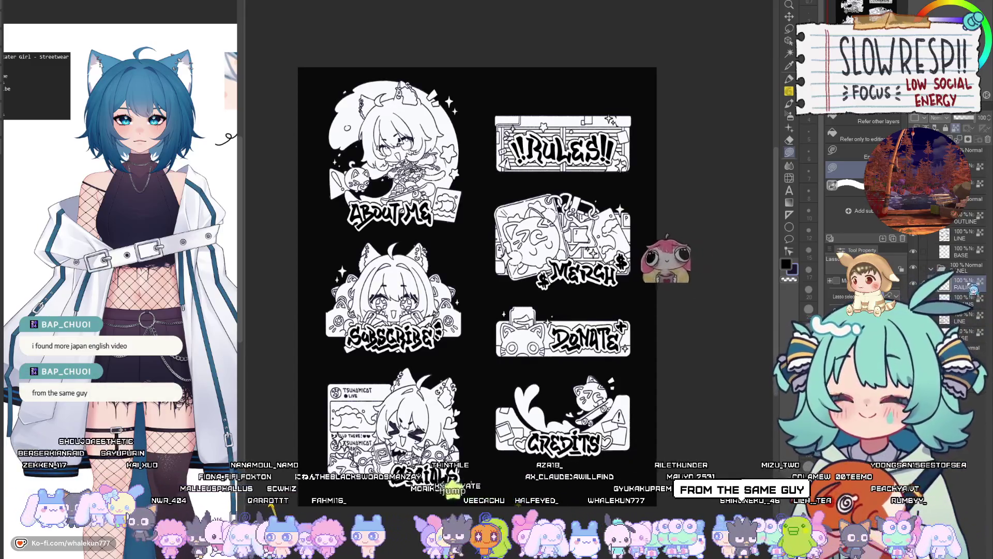
left_click(972, 236)
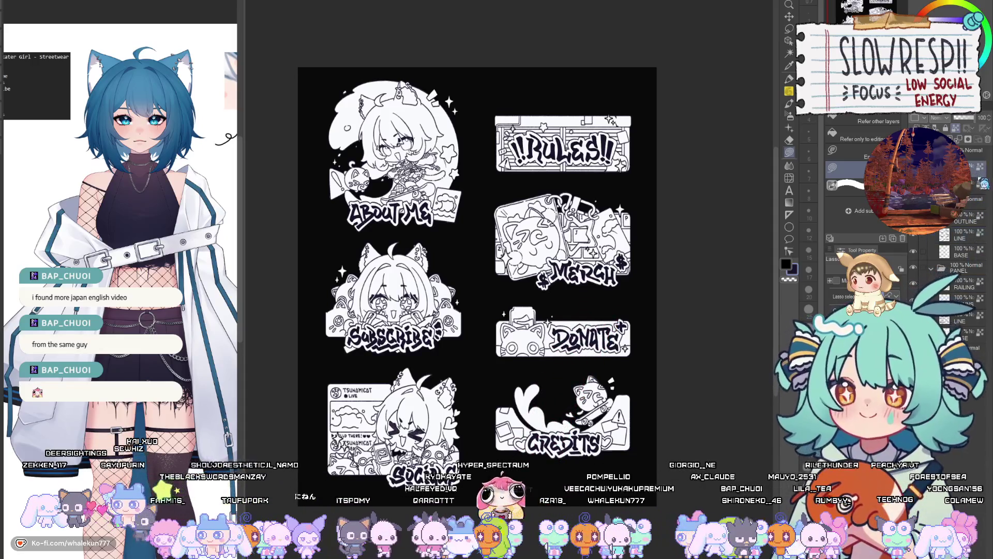
mouse_move(476, 259)
left_mouse_down()
mouse_move(510, 306)
mouse_move(465, 324)
left_mouse_up()
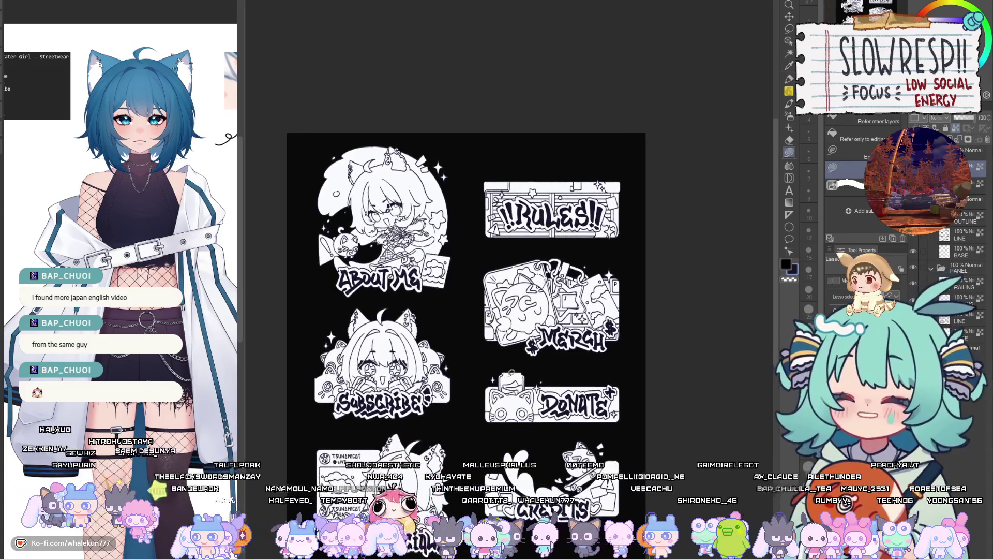
left_click_drag(465, 310, 430, 360)
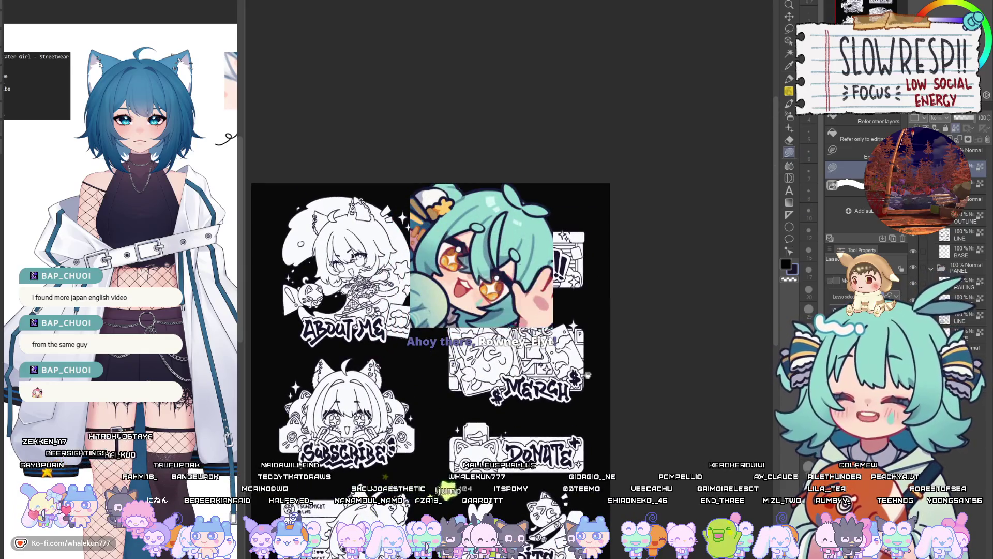
left_click_drag(496, 475, 628, 341)
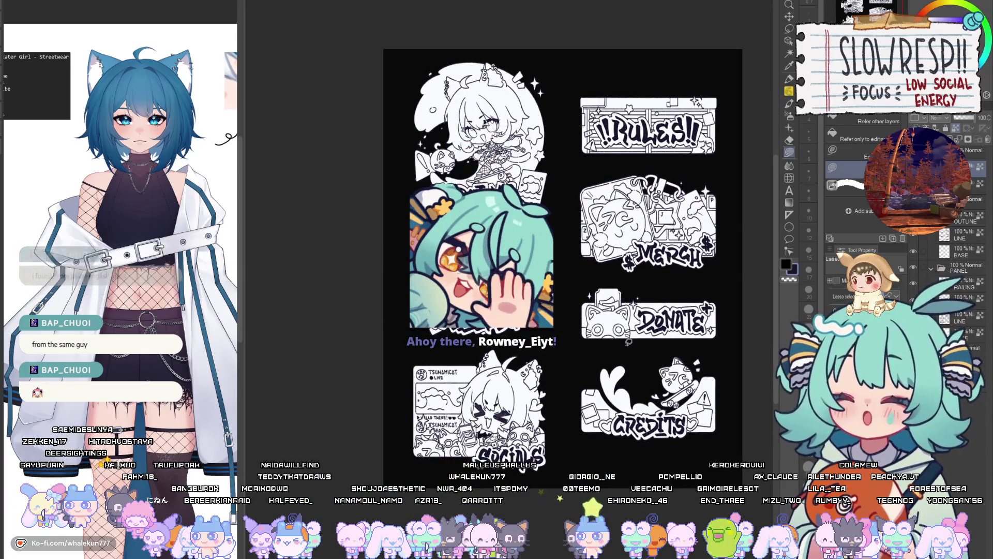
left_click_drag(674, 339, 600, 417)
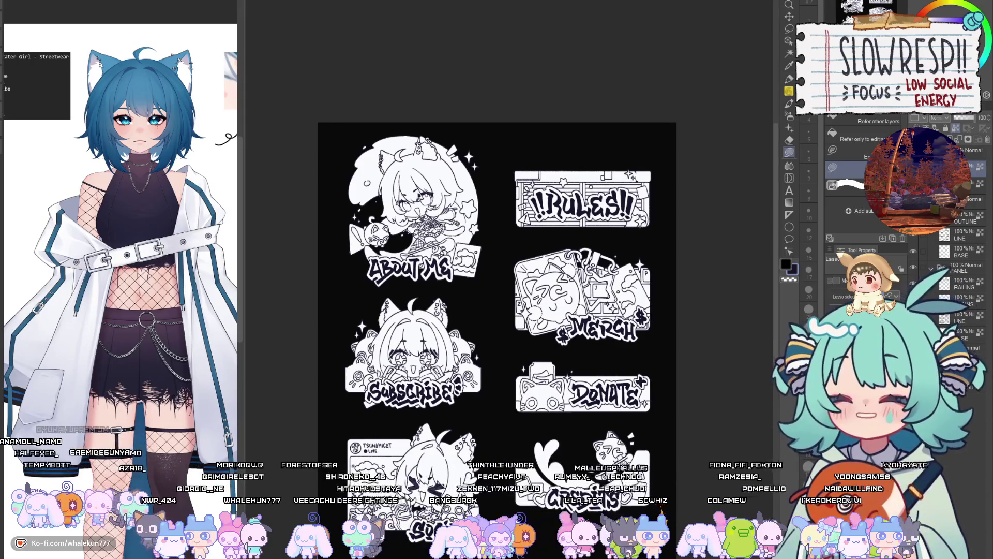
key("p")
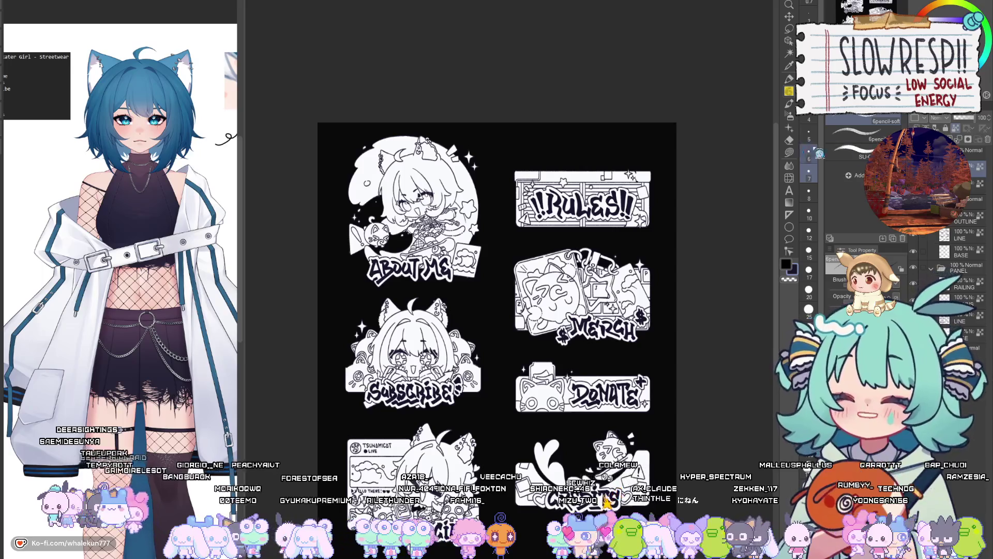
Stamp orange sparkle stars around the panels, then fit the page to the window.
left_click(789, 151)
left_click_drag(497, 310, 514, 365)
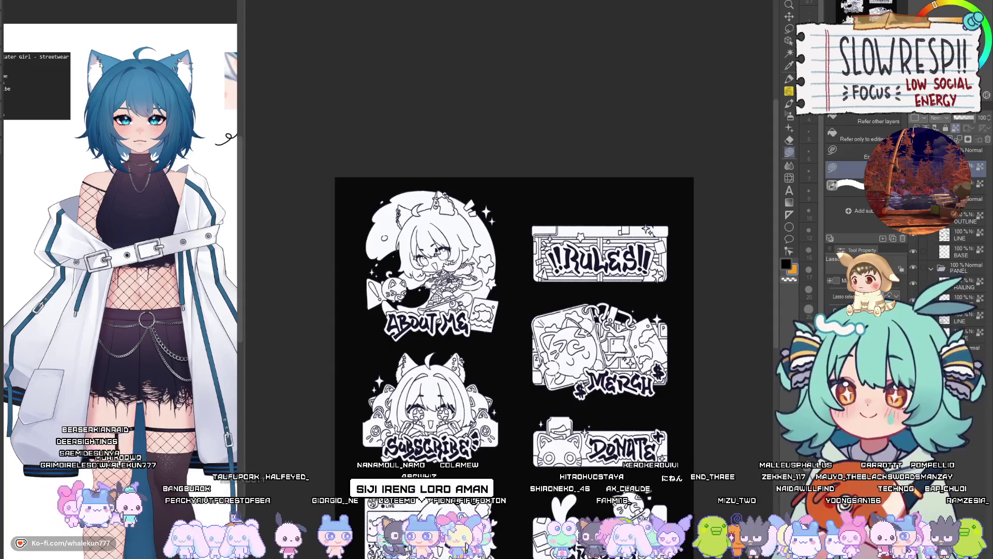
left_click_drag(507, 321, 496, 353)
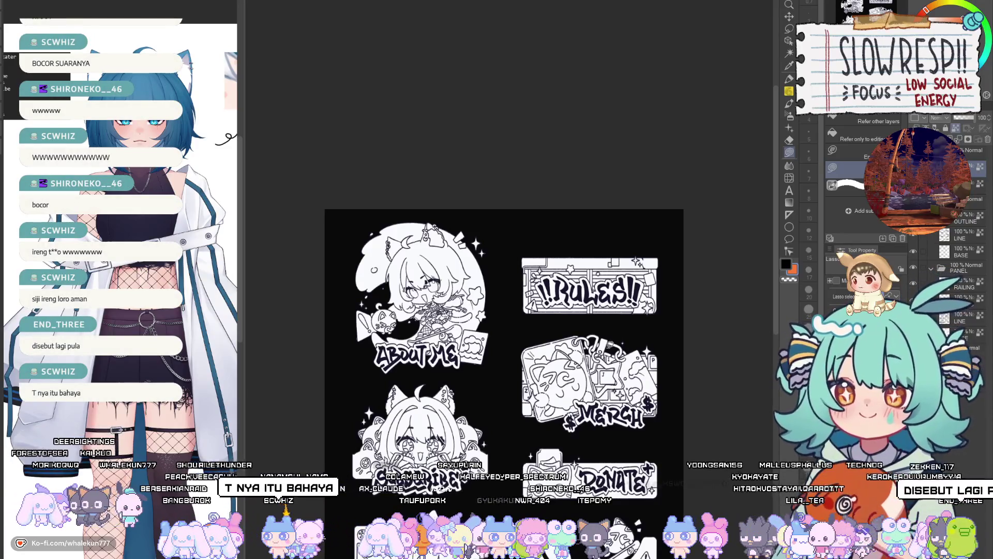
left_click_drag(558, 433, 569, 358)
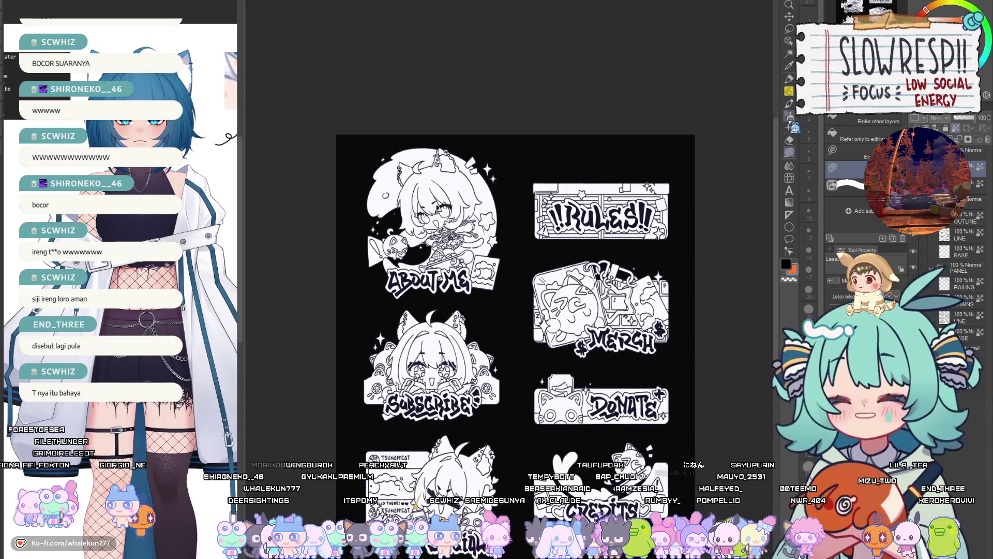
left_click_drag(590, 324, 628, 323)
scroll(728, 220, "up", 5)
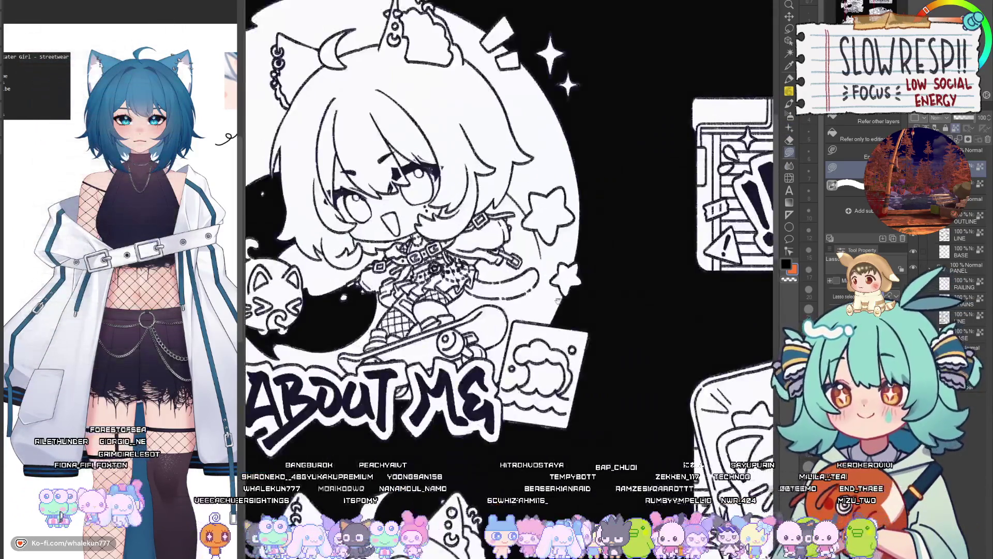
left_click_drag(926, 10, 933, 5)
scroll(628, 199, "down", 2)
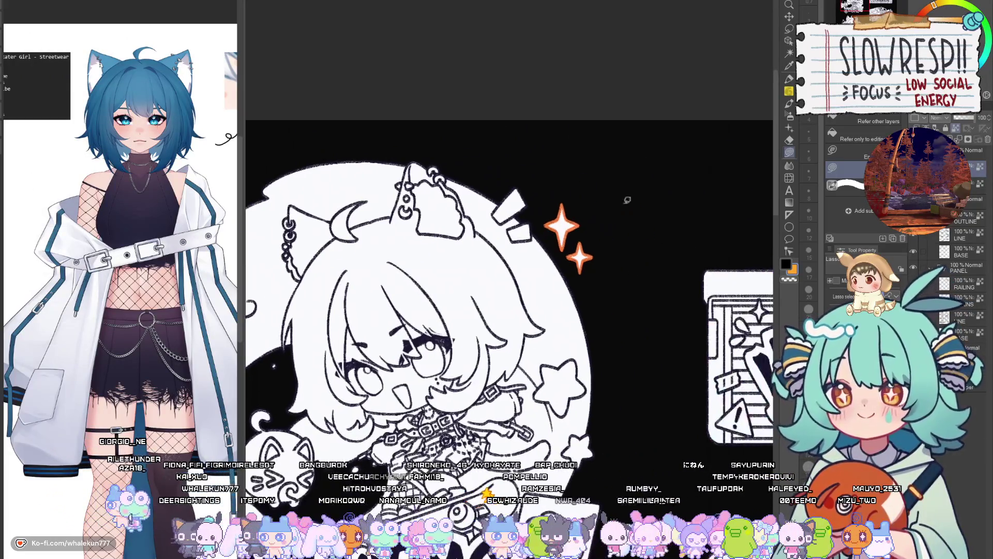
scroll(658, 251, "down", 3)
scroll(581, 213, "up", 3)
key("ctrl+0")
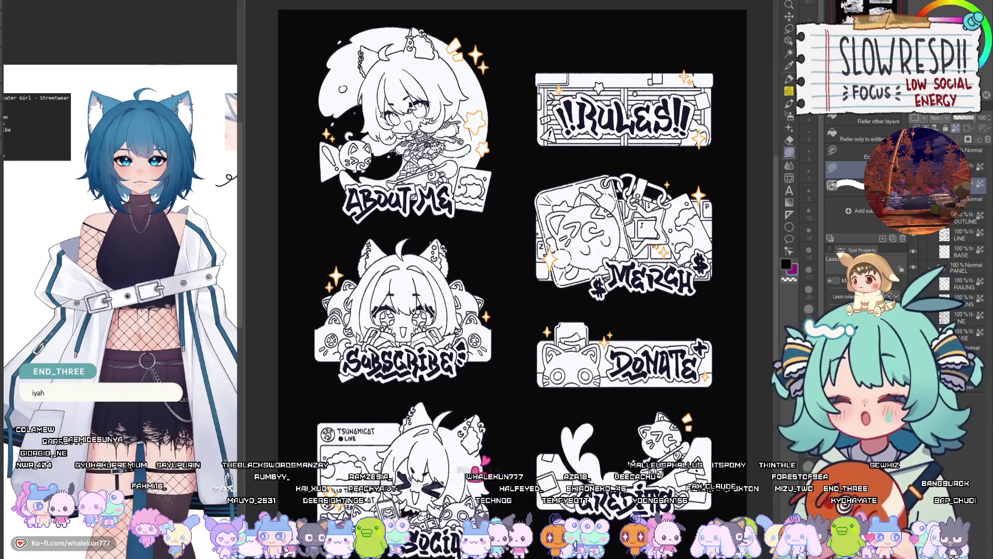
Make the LINE layer active and turn the panel lettering light blue.
left_click_drag(518, 310, 578, 194)
left_click(917, 239)
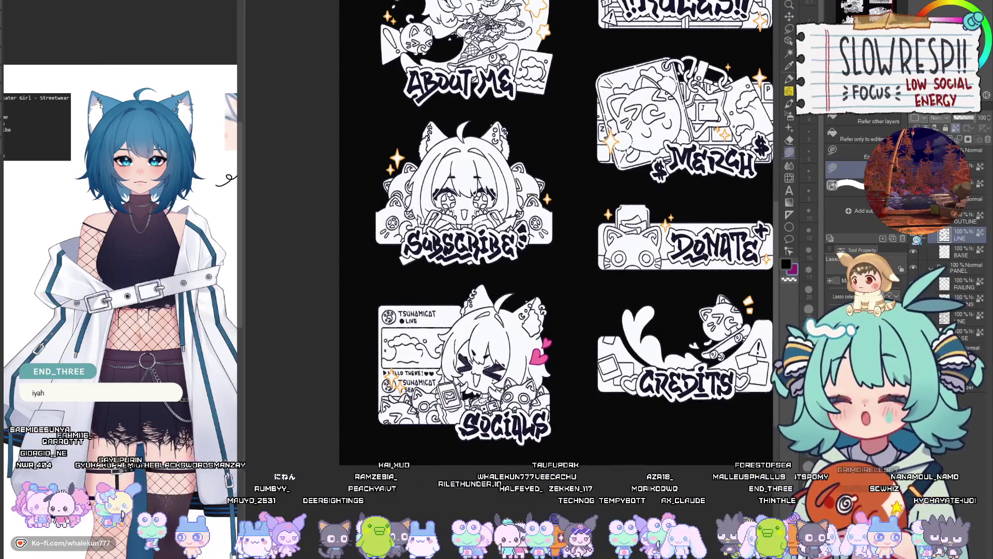
left_click_drag(518, 259, 449, 333)
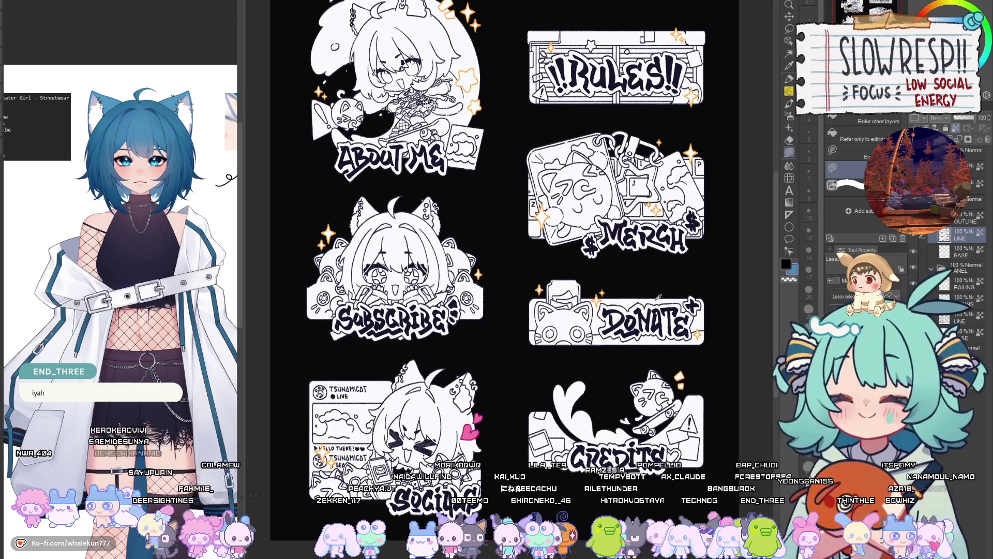
key("b")
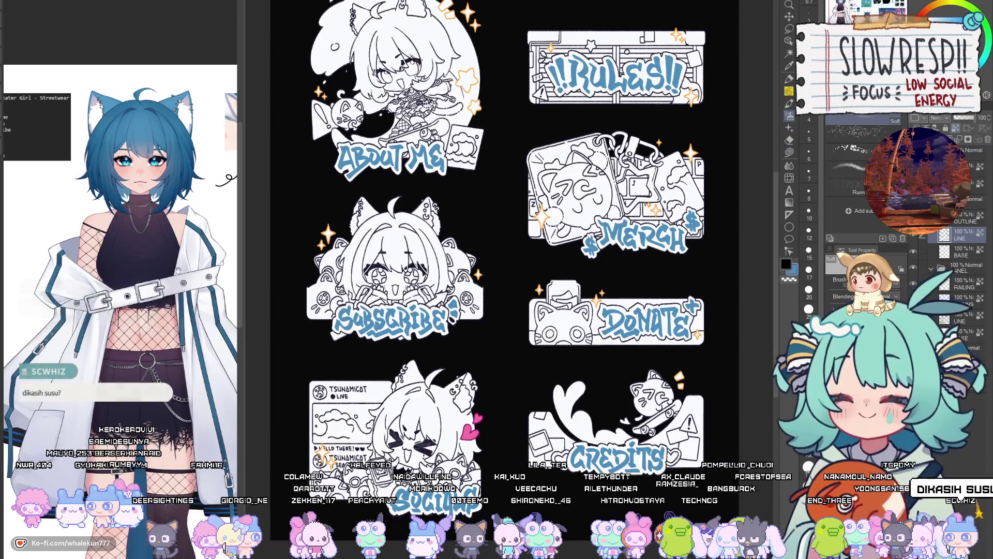
Paint the titles blue with the Soft airbrush, working across to Socials and Credits.
left_click_drag(466, 233, 540, 277)
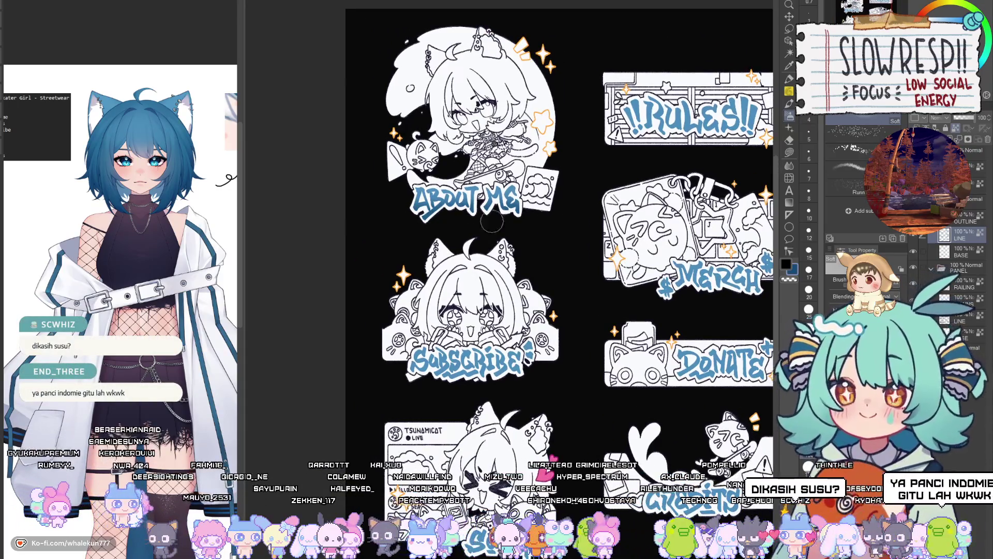
left_click_drag(613, 168, 470, 206)
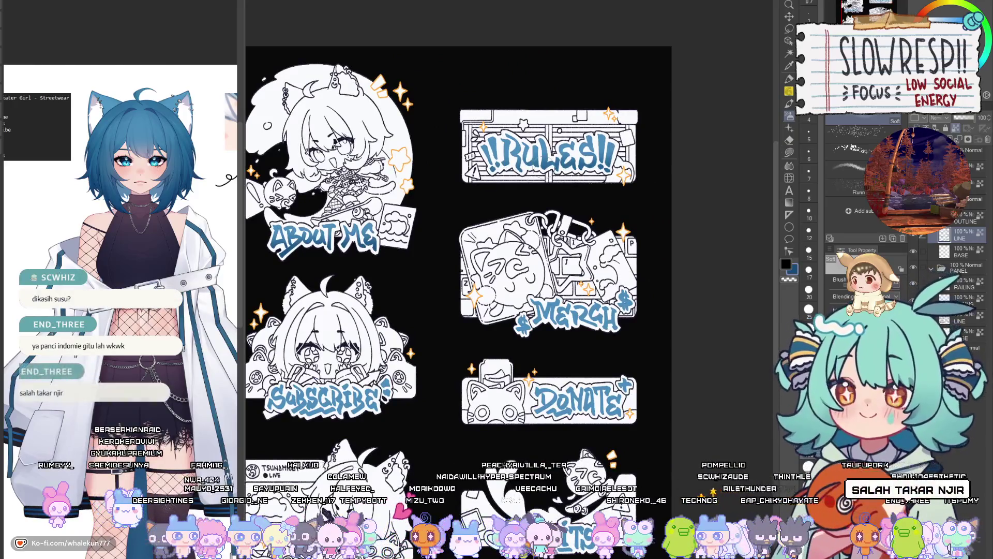
left_click_drag(497, 338, 533, 265)
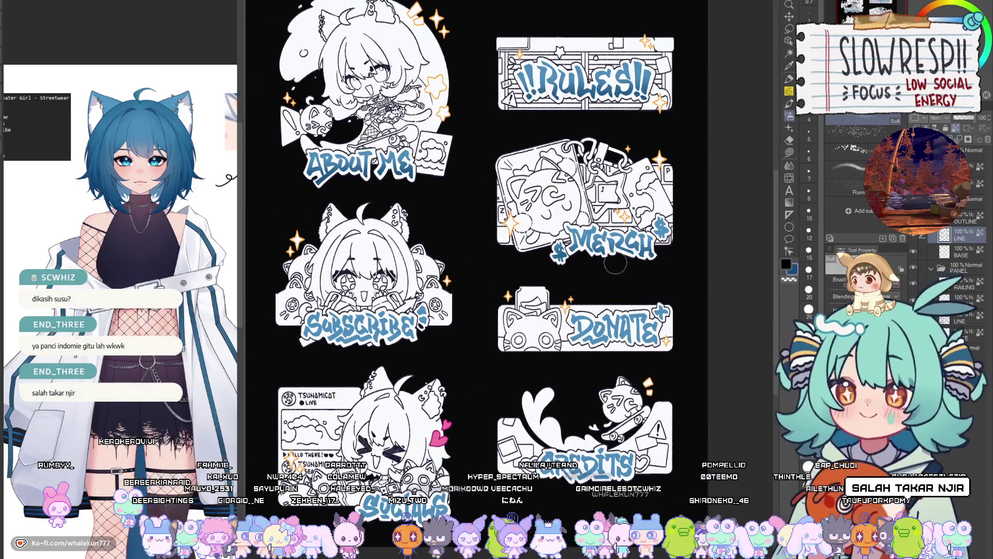
left_click_drag(683, 238, 713, 197)
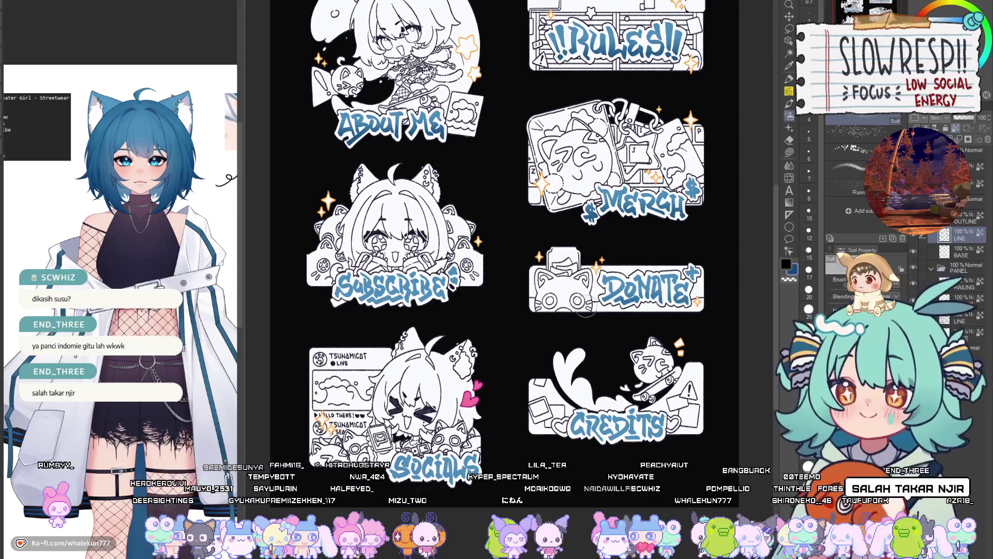
left_click_drag(675, 293, 657, 322)
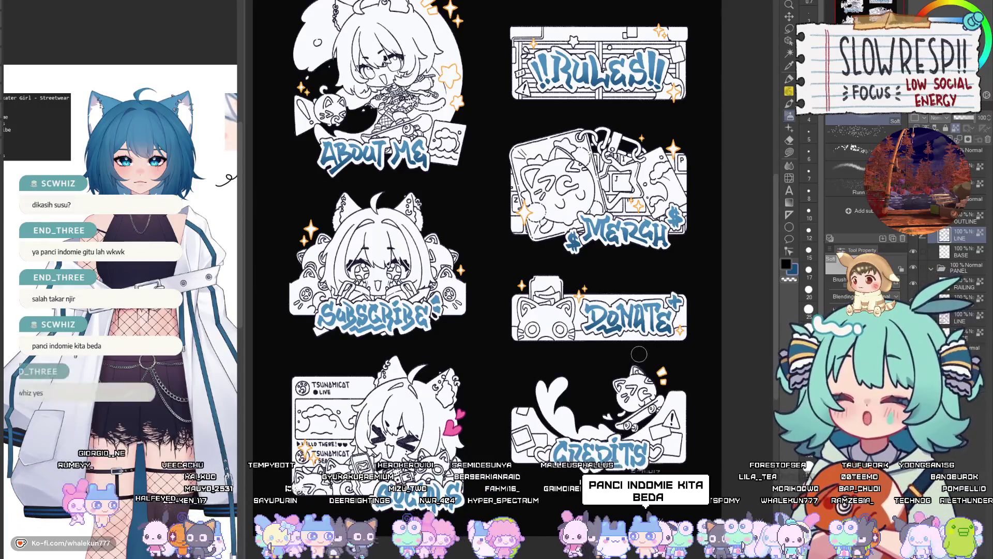
scroll(569, 320, "left", 3)
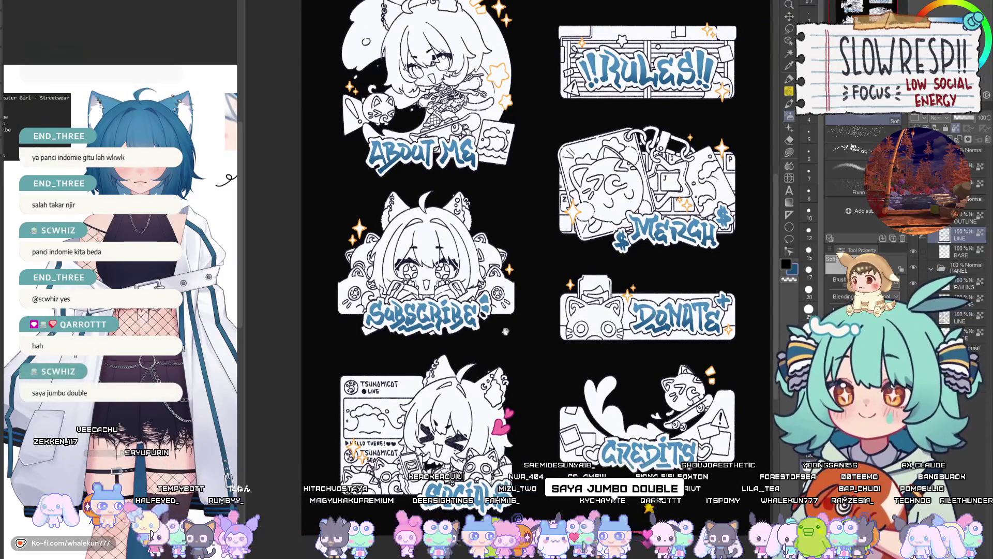
left_click_drag(517, 328, 557, 224)
mouse_move(455, 406)
left_mouse_down()
mouse_move(487, 419)
mouse_move(509, 455)
mouse_move(500, 444)
mouse_move(524, 433)
left_mouse_up()
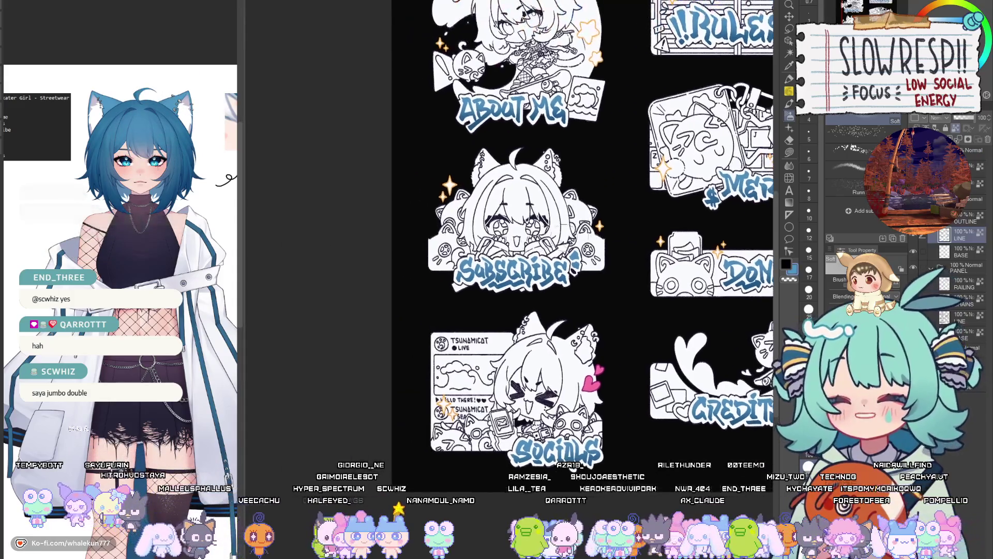
Check the blue lettering on the RULES, ABOUT ME and MERCH titles.
left_click_drag(613, 302, 606, 245)
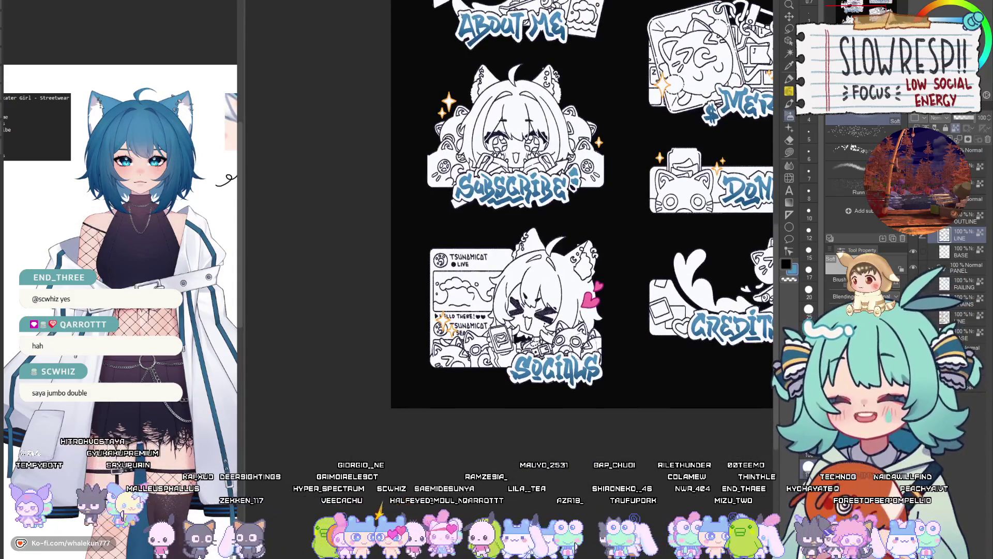
left_click_drag(673, 332, 570, 331)
mouse_move(662, 167)
left_mouse_down()
mouse_move(620, 237)
mouse_move(623, 307)
left_mouse_up()
left_click_drag(585, 221, 582, 272)
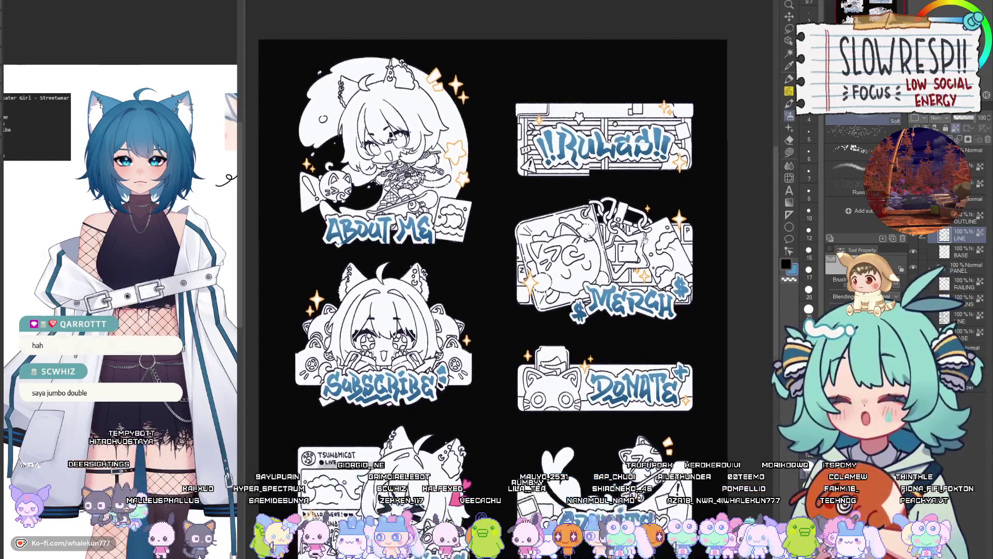
mouse_move(483, 184)
left_mouse_down()
mouse_move(581, 253)
mouse_move(638, 253)
left_mouse_up()
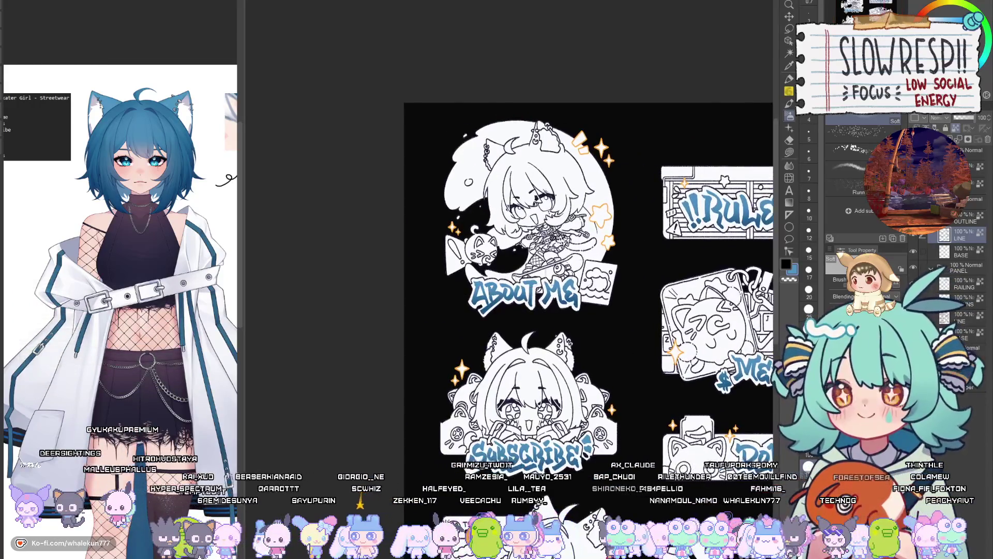
left_click_drag(499, 269, 439, 311)
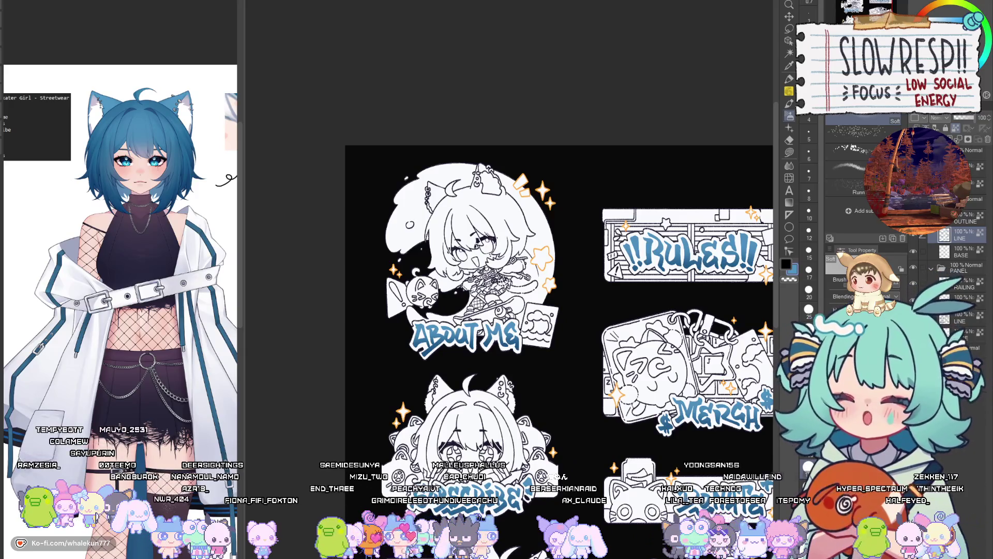
Erase the dark blob beside the Subscribe lettering on the LINE layer, then undo it.
left_click(789, 152)
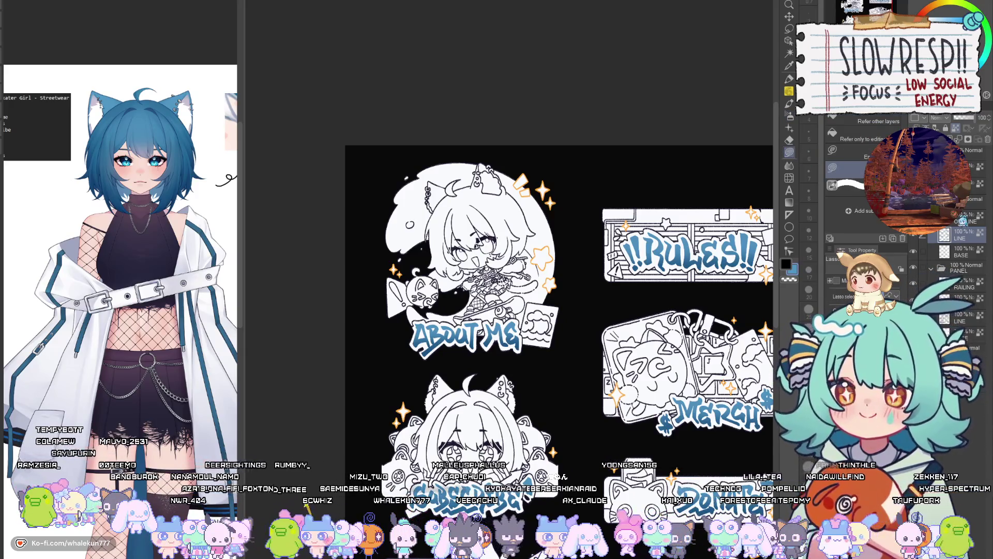
left_click(963, 221)
scroll(703, 250, "down", 5)
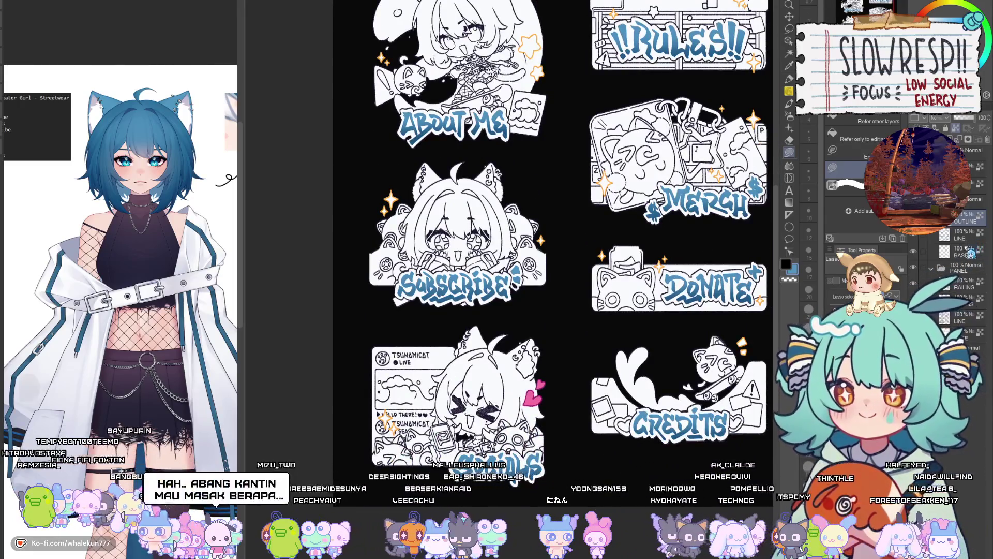
left_click(955, 233)
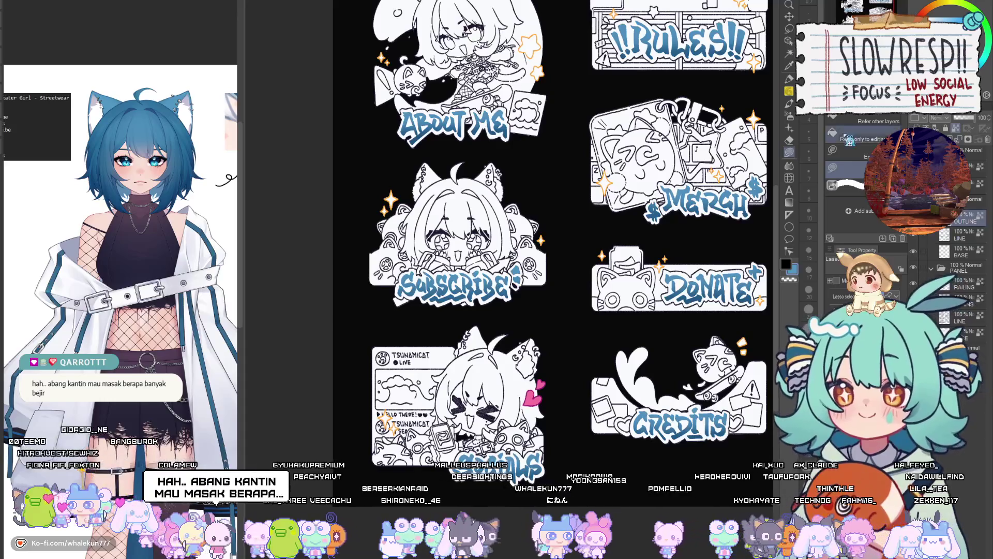
key("m")
key("ctrl+plus")
key("ctrl+plus")
key("ctrl+plus")
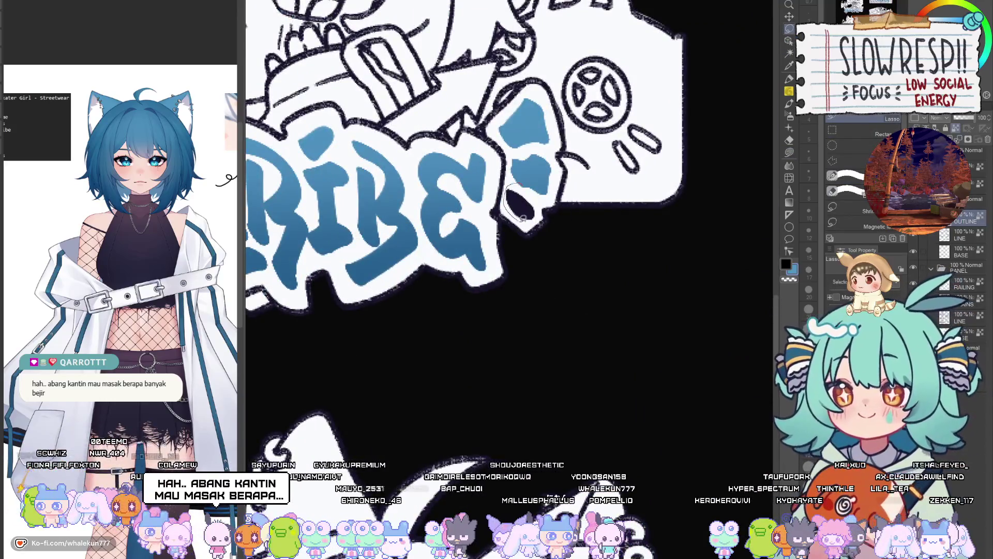
left_click_drag(524, 218, 538, 185)
key("Delete")
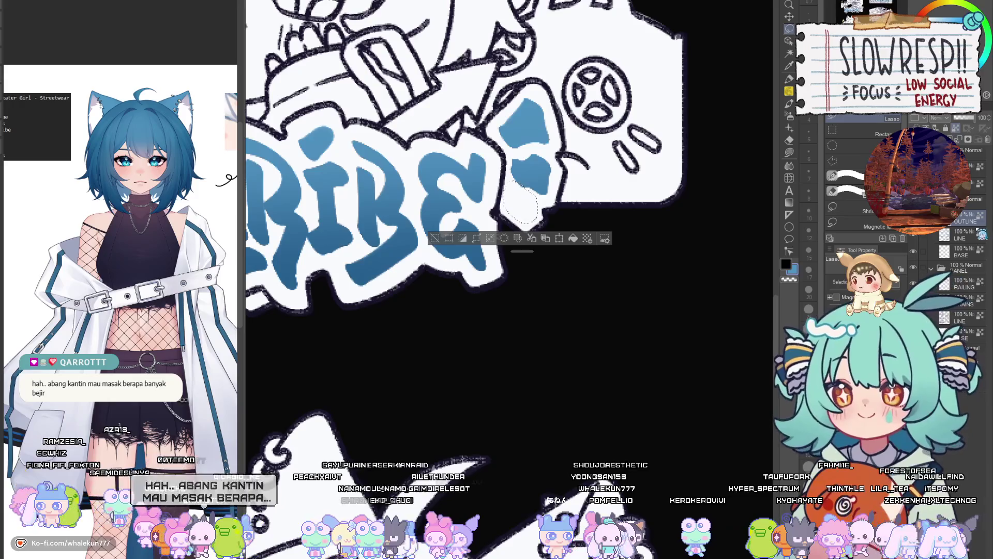
key("ctrl+z")
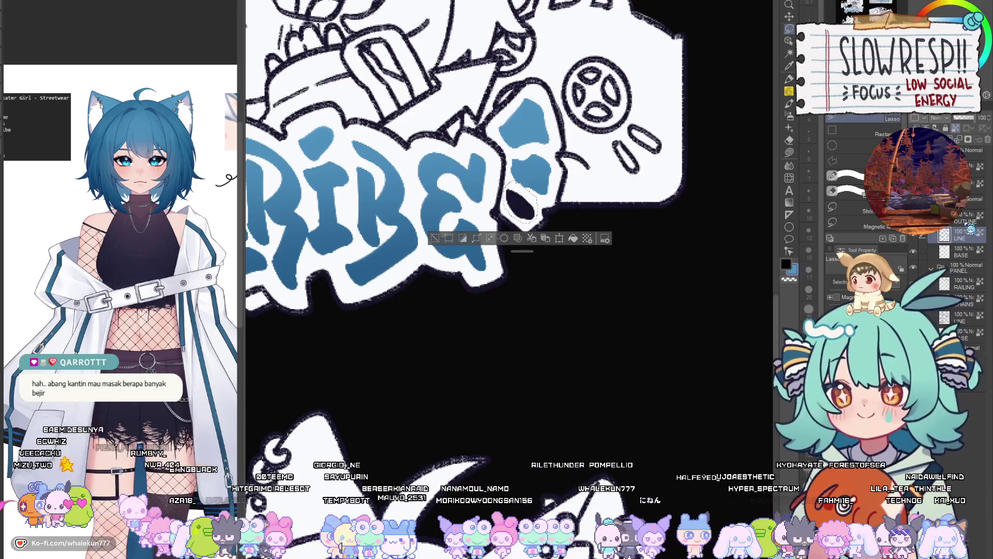
Duplicate the OUTLINE layer, move the copy in the layer stack, and deselect.
key("ctrl+c")
key("ctrl+v")
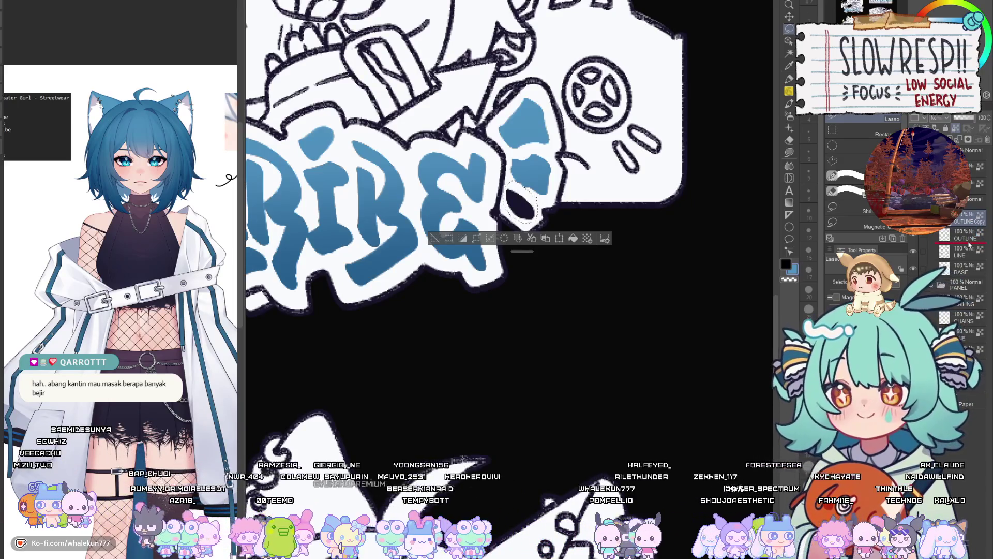
left_click_drag(969, 244, 979, 245)
key("ctrl+d")
key("p")
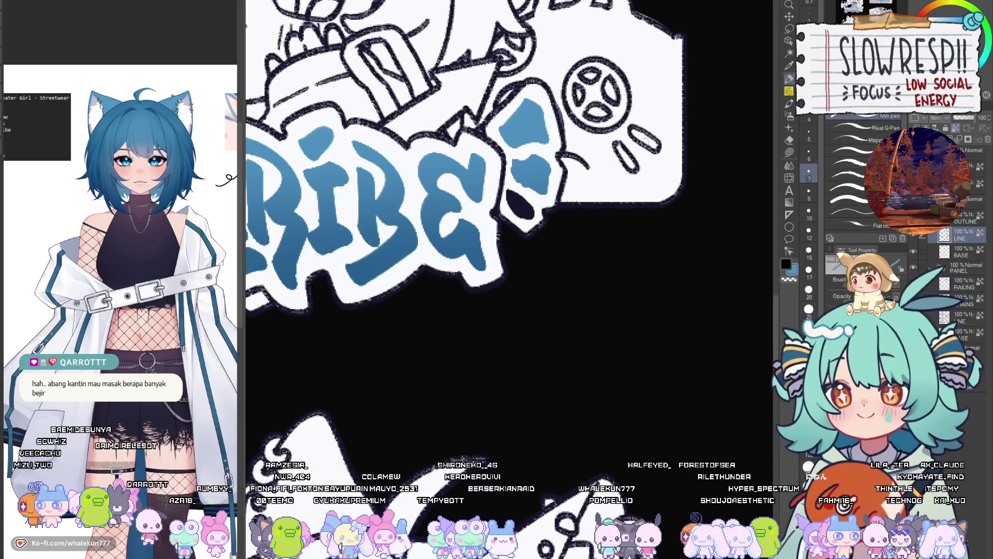
Lasso-fill the bow right of SUBSCRIBE with pink and set the pen size to 20.
scroll(538, 135, "up", 5)
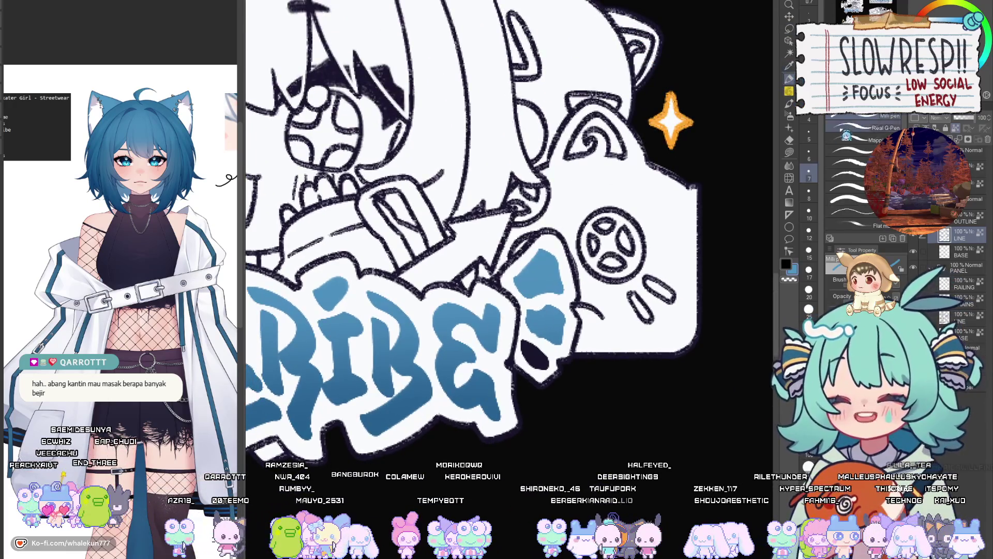
left_click(791, 151)
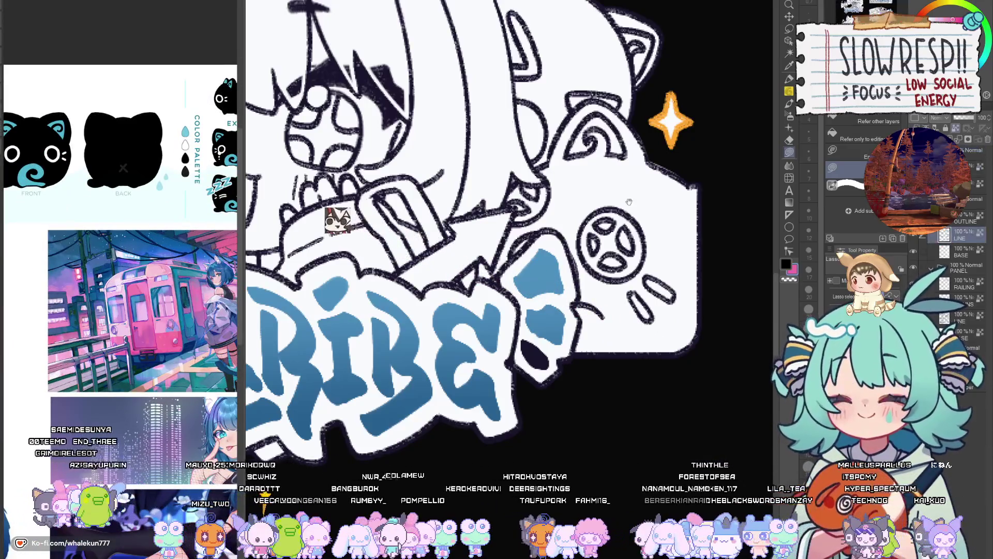
mouse_move(510, 248)
left_mouse_down()
mouse_move(520, 331)
mouse_move(534, 299)
left_mouse_up()
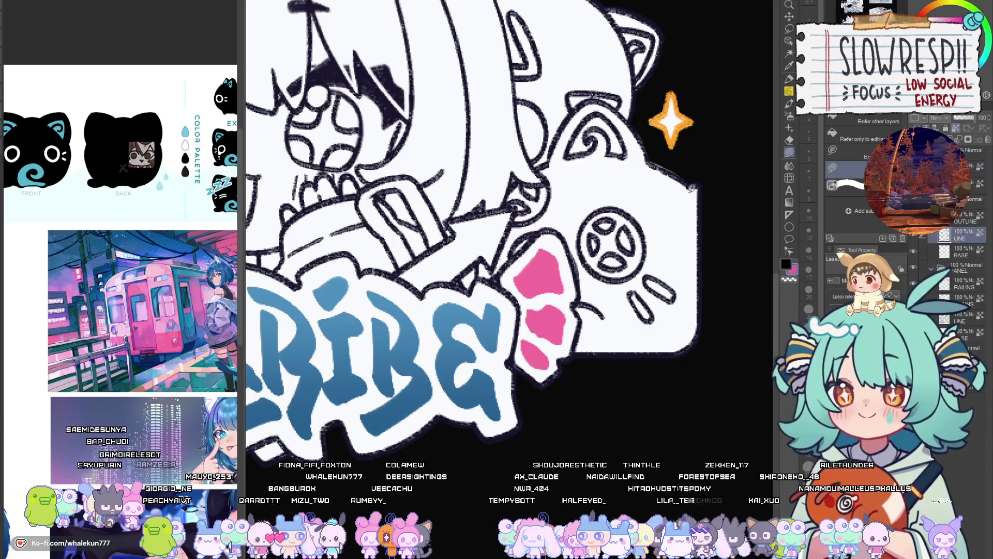
key("b")
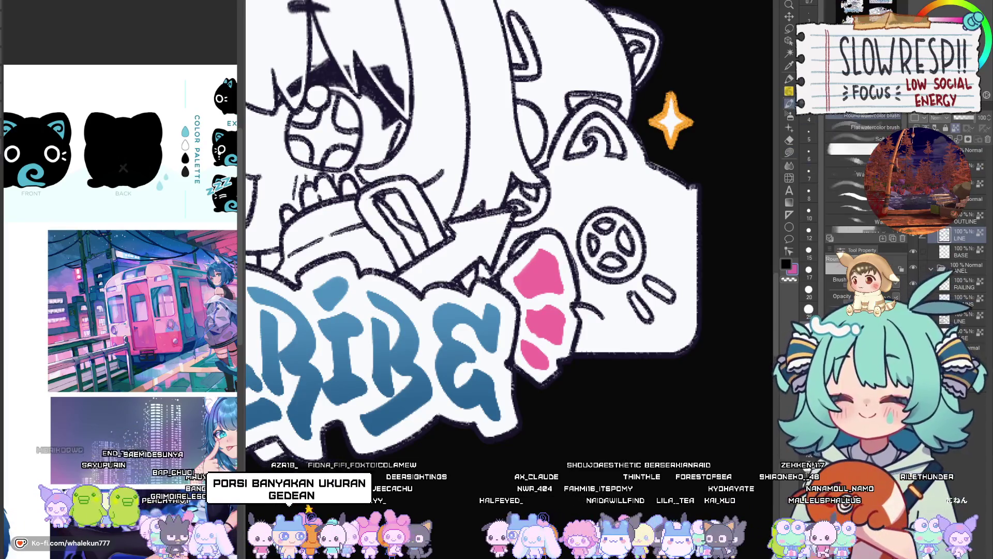
key("p")
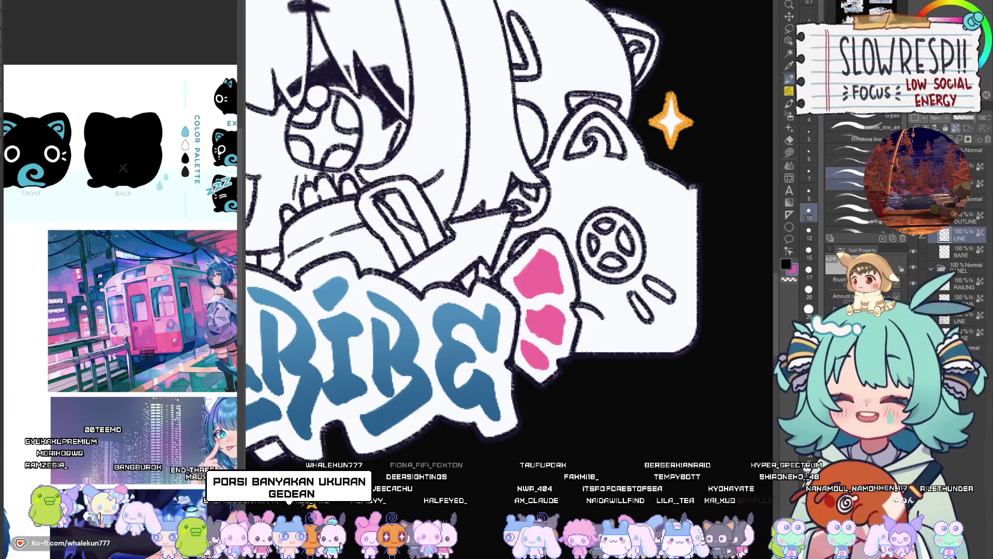
key("bracketright")
key("bracketright")
key("bracketright")
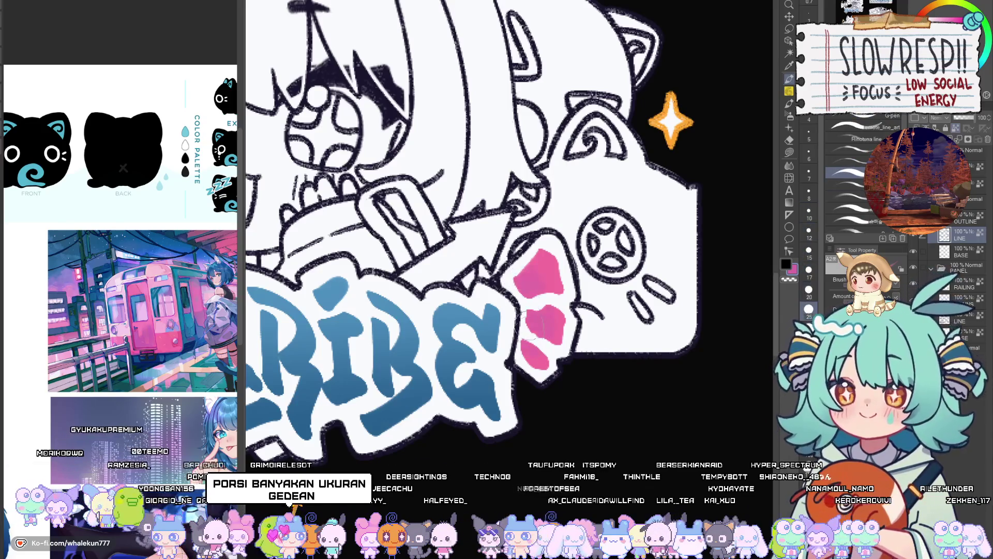
scroll(610, 271, "down", 5)
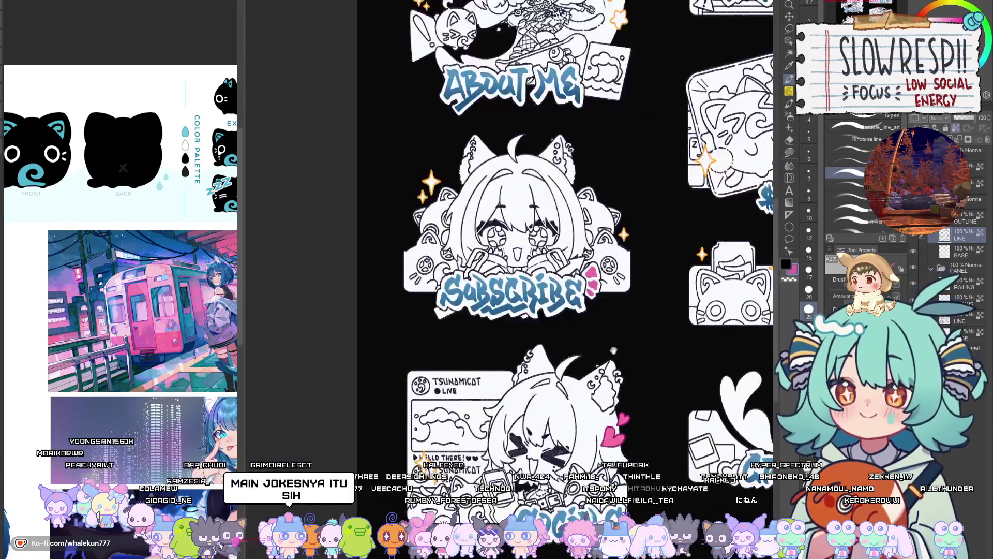
Eyedrop the sparkle orange and fill the pink Subscribe bow with it.
left_click_drag(631, 424, 607, 470)
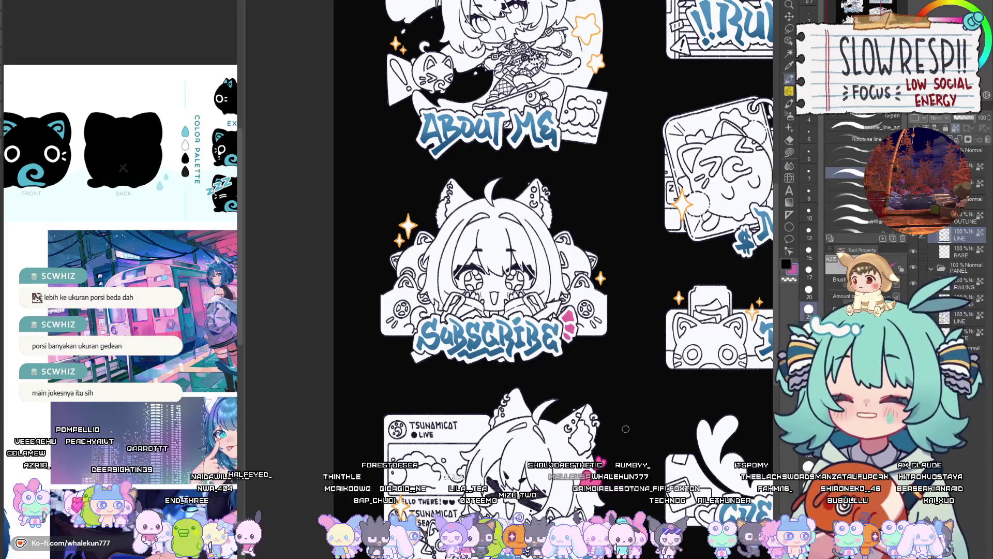
key("m")
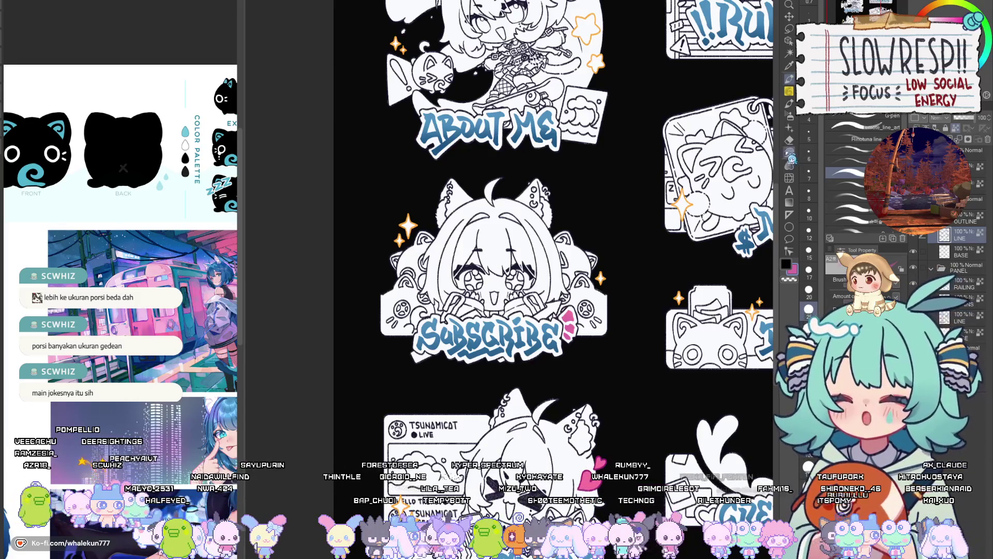
scroll(625, 429, "down", 2)
scroll(544, 267, "up", 5)
left_click(560, 266, "alt")
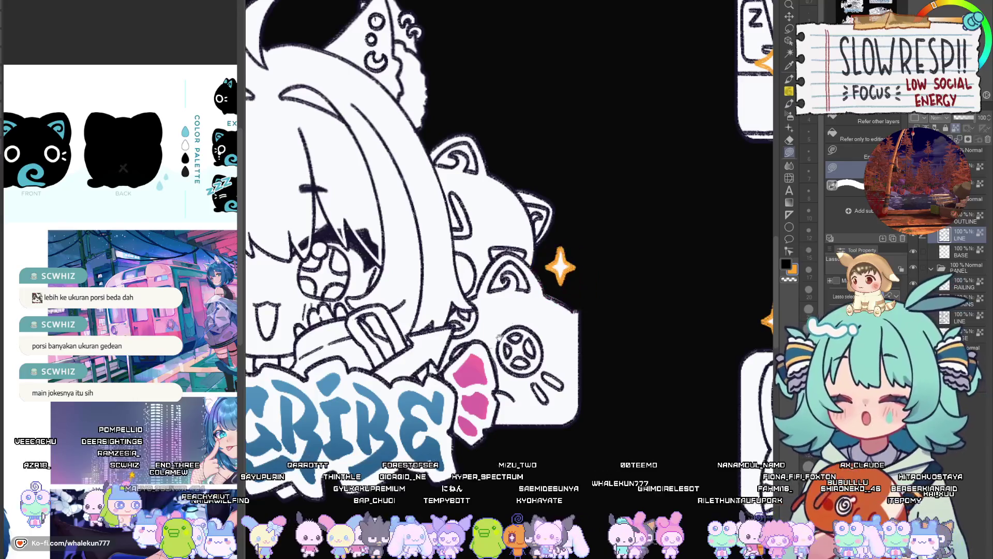
left_click_drag(484, 332, 503, 318)
key("alt+BackSpace")
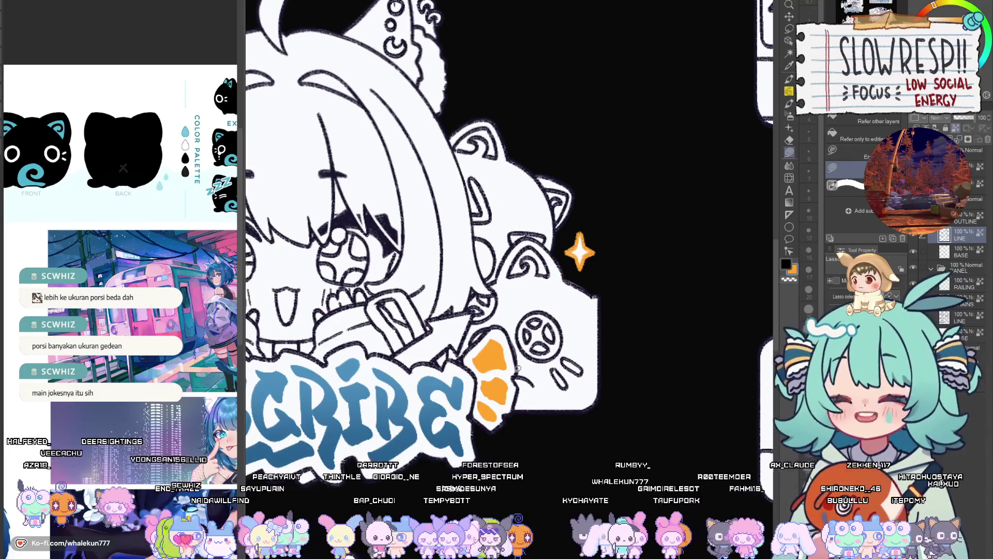
Darken the colour to red-orange, lasso the bow, and select the Soft airbrush.
left_click(928, 9)
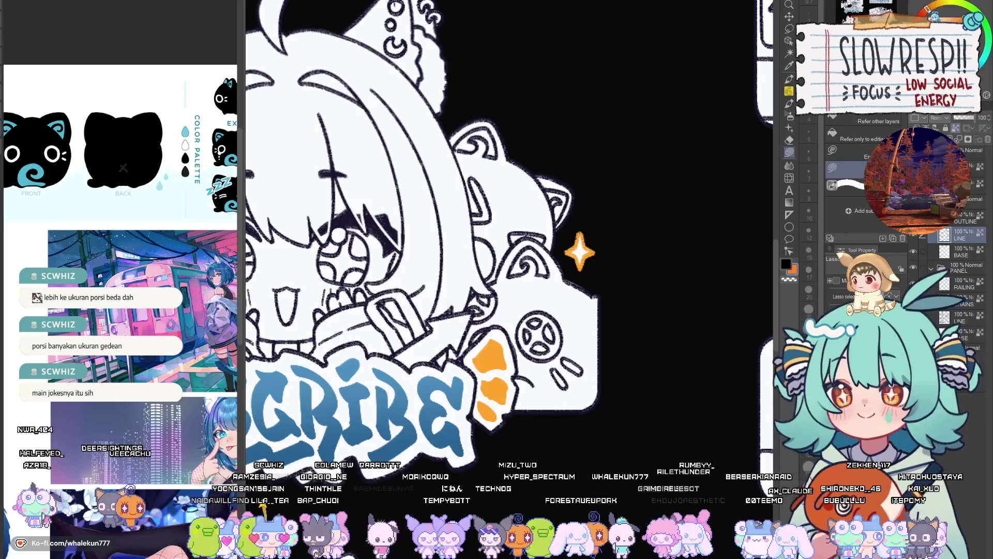
key("m")
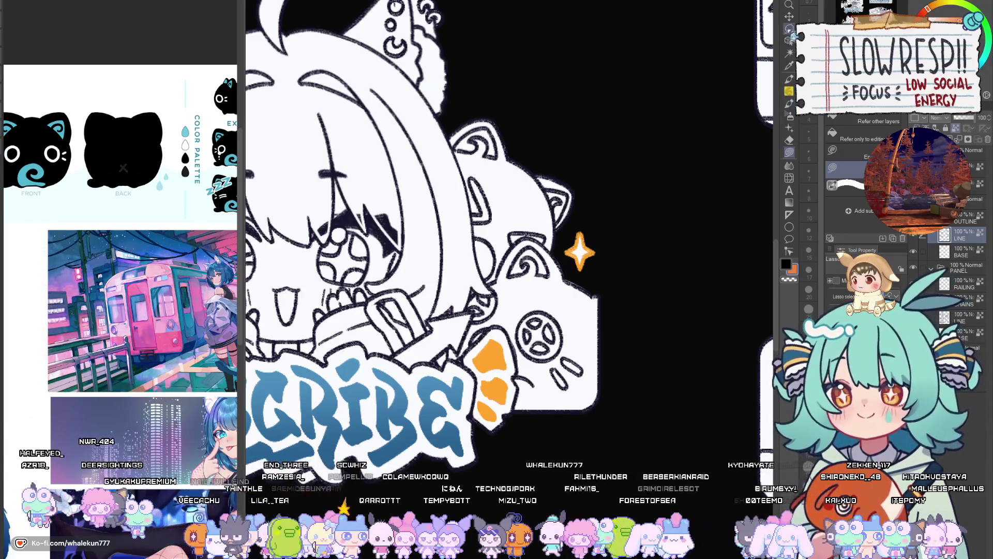
left_click_drag(549, 394, 475, 403)
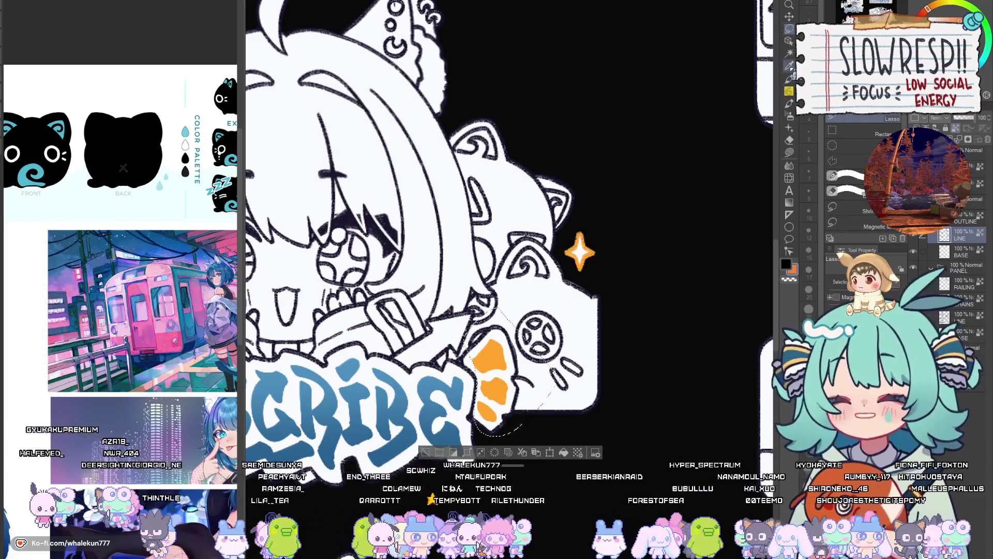
left_click(790, 116)
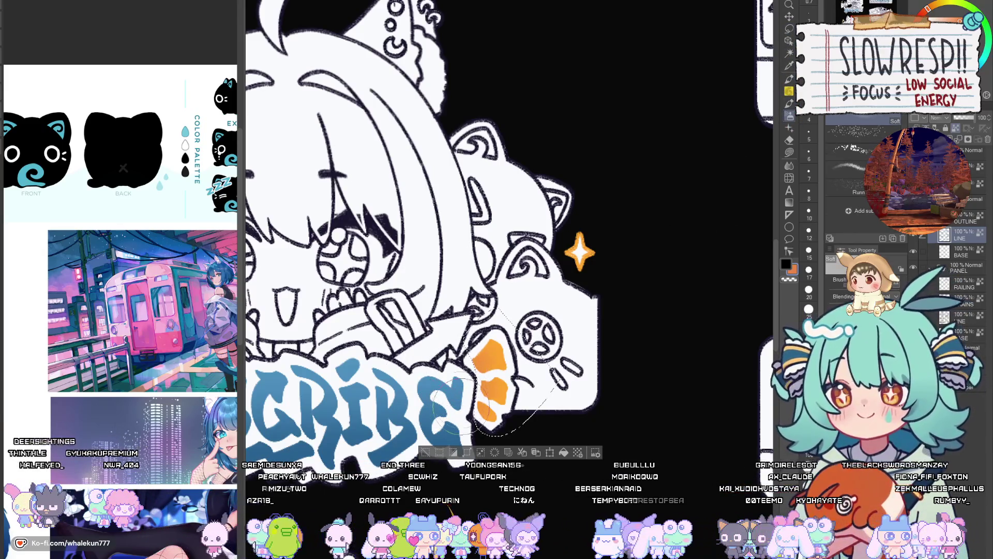
scroll(600, 352, "down", 5)
left_click_drag(602, 354, 488, 342)
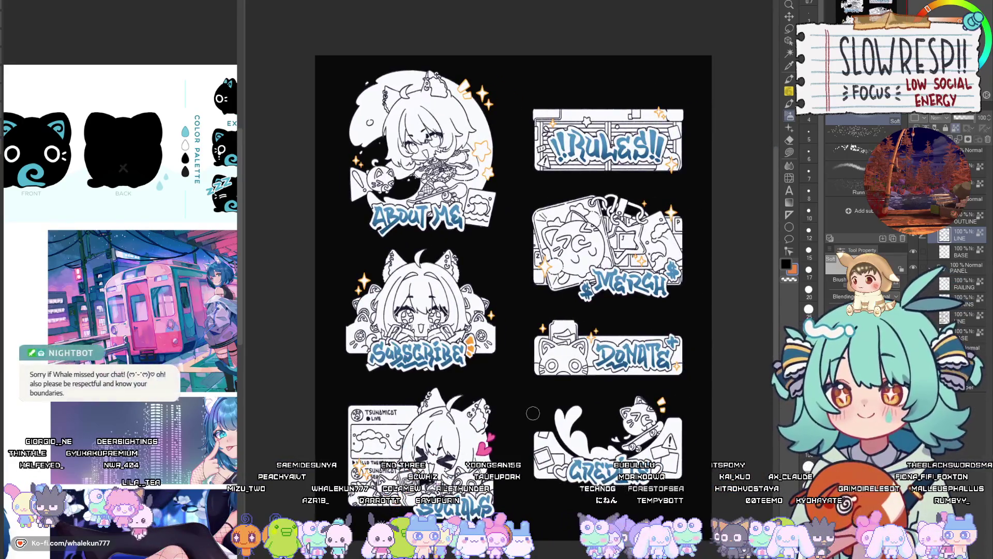
Pick orange, lasso-fill the Donate plus sign, and drop the selection.
key("m")
scroll(484, 340, "up", 5)
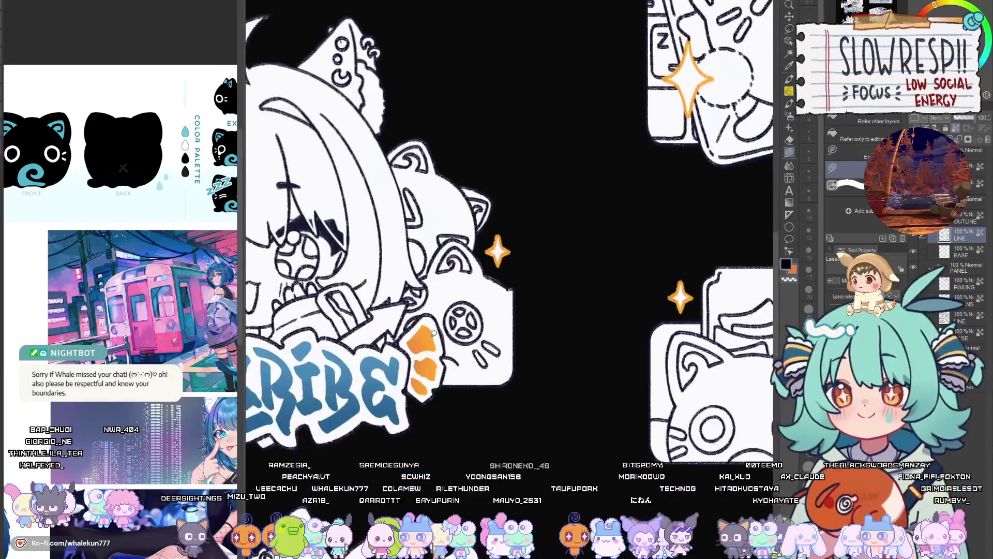
left_click(430, 328, "alt")
left_click_drag(647, 321, 504, 306)
left_click_drag(750, 310, 388, 290)
mouse_move(599, 288)
left_mouse_down()
mouse_move(556, 300)
mouse_move(600, 305)
mouse_move(621, 336)
mouse_move(559, 334)
mouse_move(546, 343)
mouse_move(580, 346)
left_mouse_up()
left_click(789, 30)
left_click(789, 115)
key("ctrl+d")
scroll(641, 341, "down", 6)
scroll(601, 362, "up", 5)
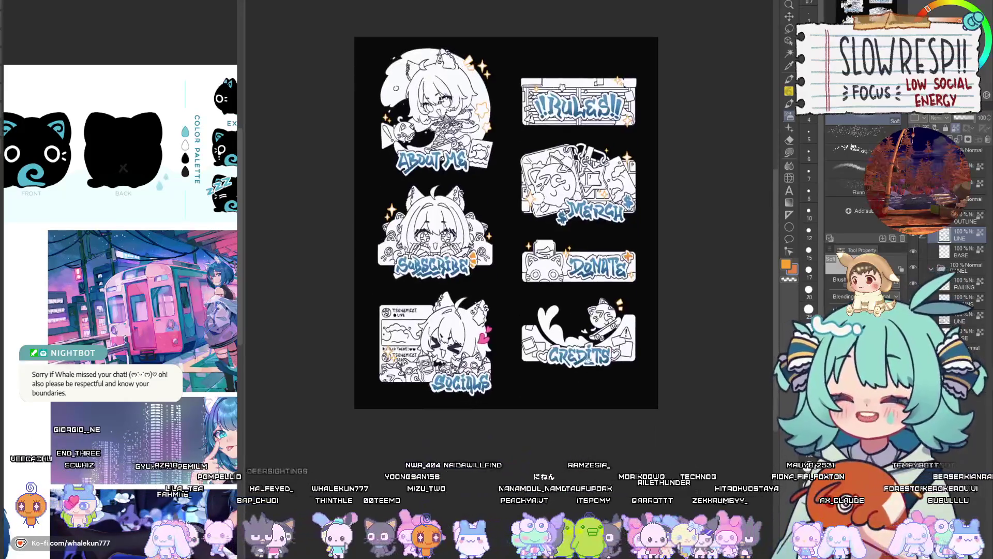
Try filling the left Merch dollar sign orange, then undo it back to blue.
mouse_move(600, 363)
left_mouse_down()
mouse_move(739, 357)
mouse_move(740, 481)
mouse_move(486, 548)
left_mouse_up()
left_click_drag(547, 295, 586, 227)
key("m")
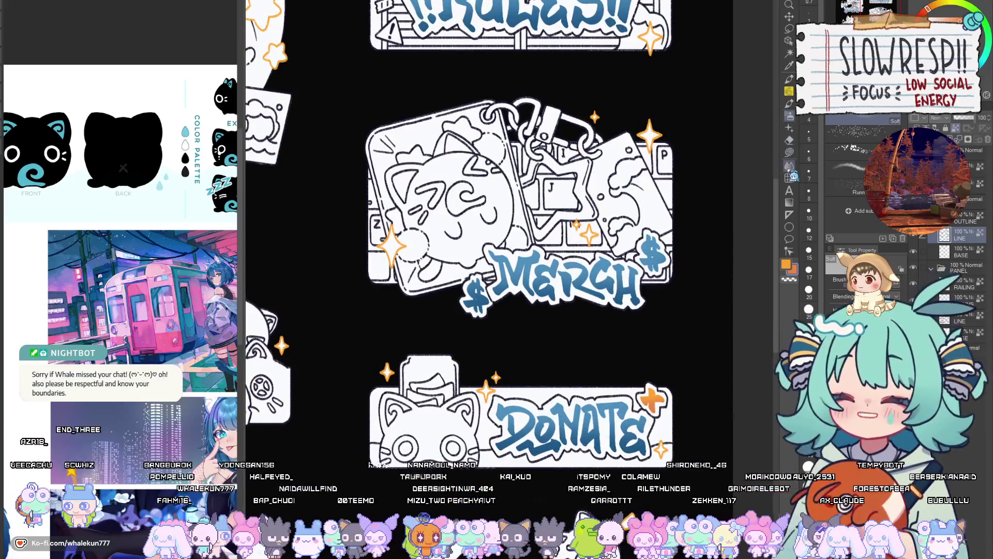
scroll(586, 227, "up", 3)
mouse_move(502, 279)
left_mouse_down()
mouse_move(476, 332)
mouse_move(447, 282)
left_mouse_up()
scroll(662, 322, "down", 3)
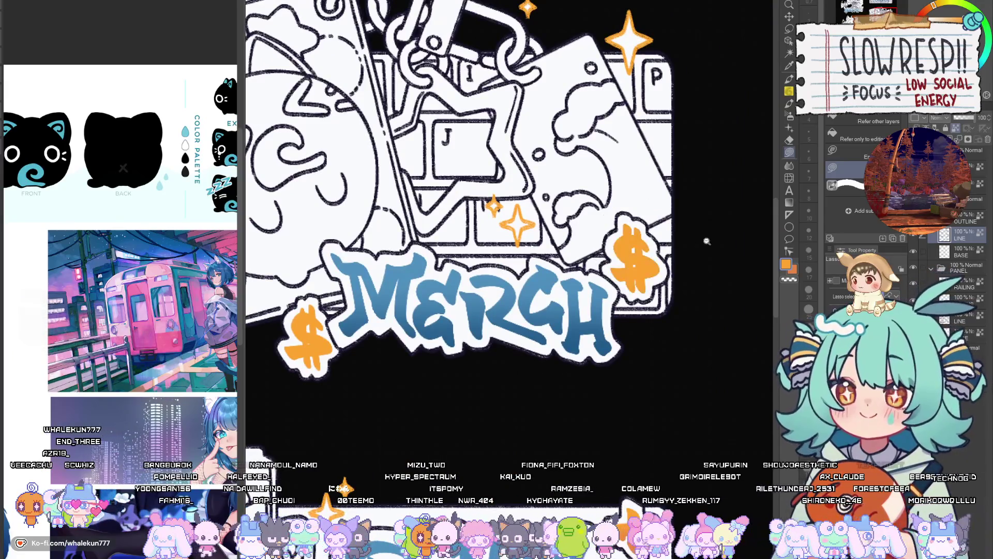
scroll(659, 330, "down", 2)
left_click_drag(658, 332, 648, 346)
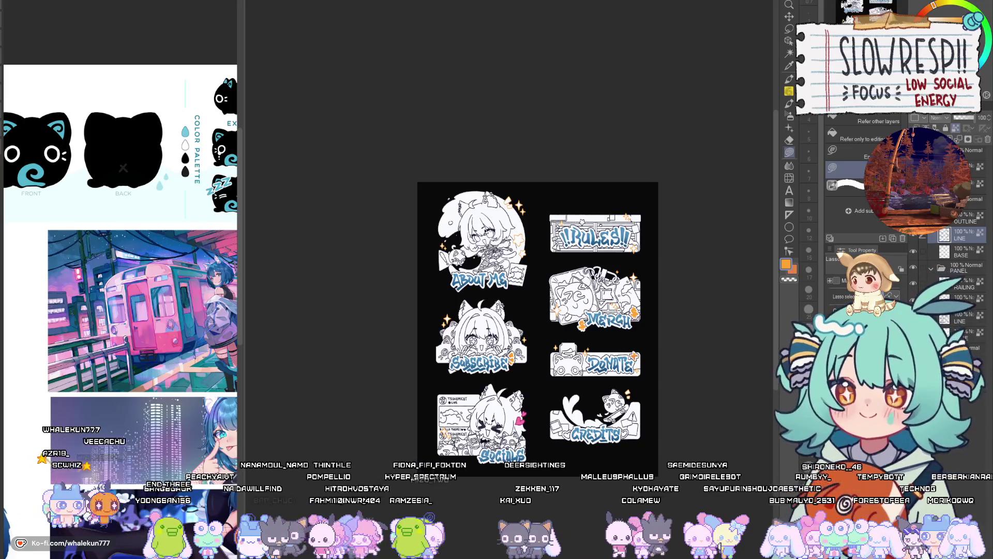
scroll(615, 310, "up", 3)
key("ctrl+z")
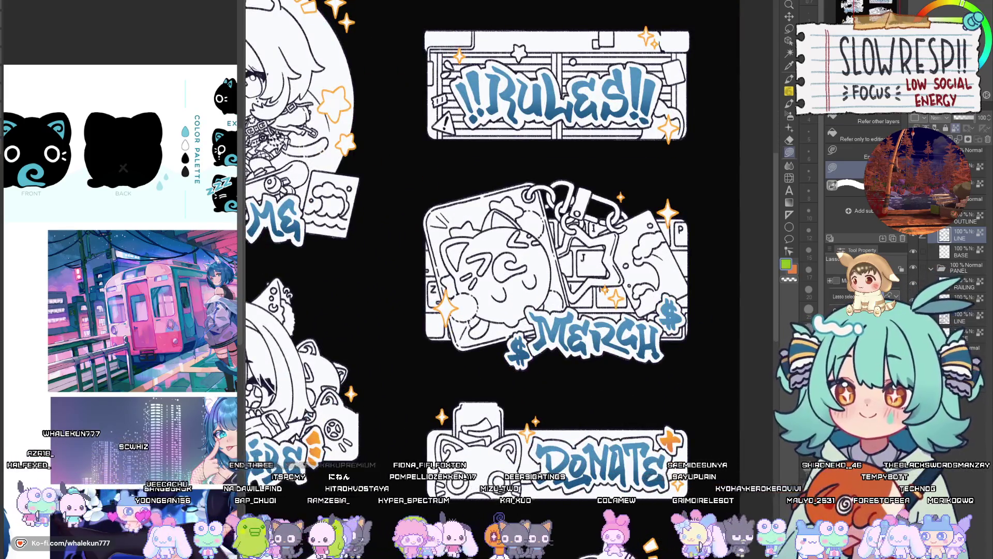
scroll(498, 324, "up", 2)
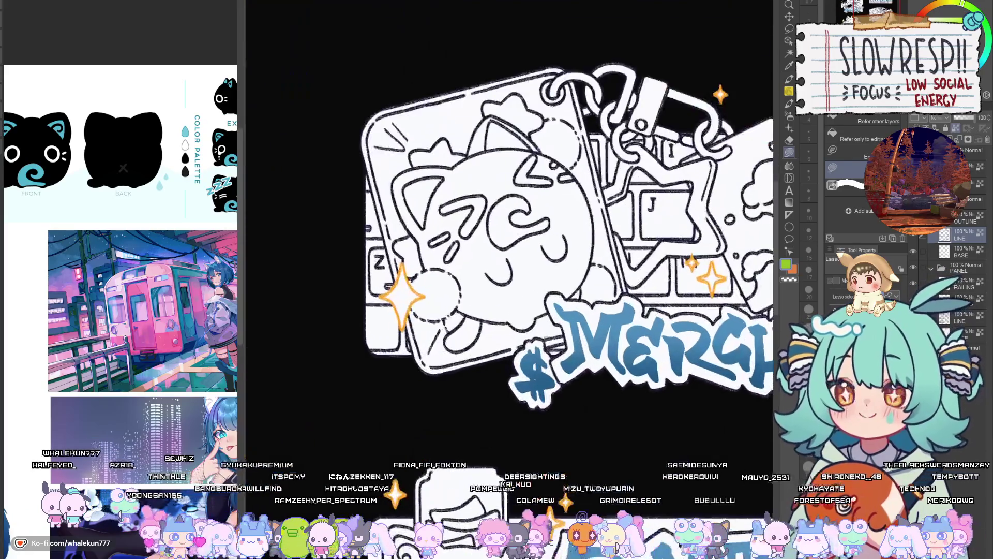
Fill both Merch dollar signs lime green with lasso selections.
left_click_drag(567, 394, 497, 362)
left_click_drag(569, 362, 378, 352)
mouse_move(621, 243)
left_mouse_down()
mouse_move(592, 311)
mouse_move(626, 244)
left_mouse_up()
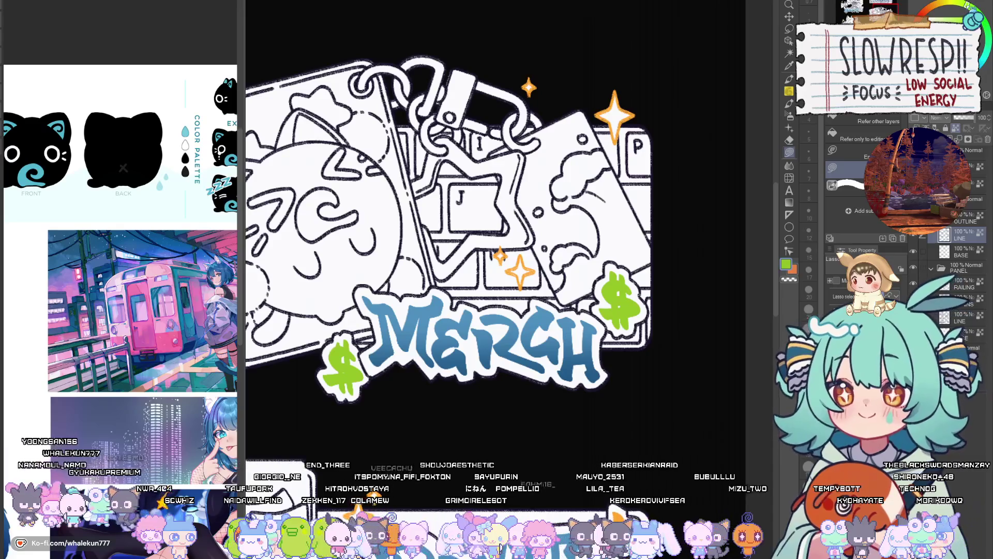
key("m")
mouse_move(633, 241)
left_mouse_down()
mouse_move(589, 295)
mouse_move(649, 269)
left_mouse_up()
left_click_drag(447, 303, 549, 273)
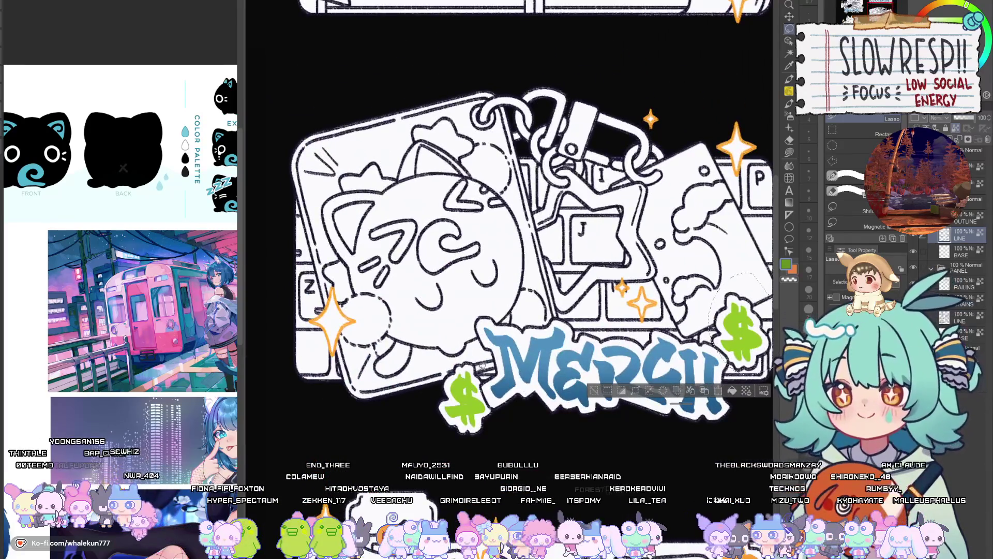
left_click_drag(450, 344, 450, 345)
key("b")
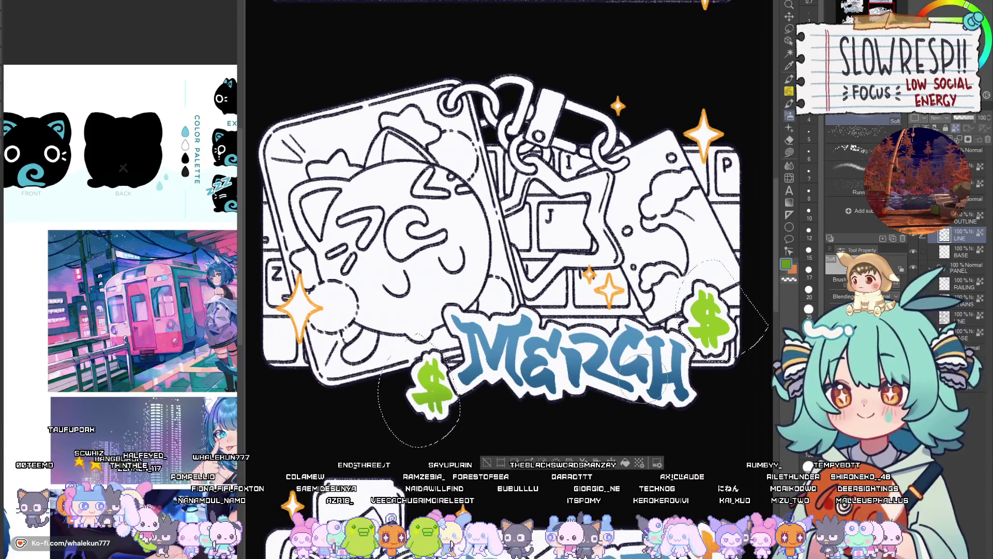
scroll(637, 374, "down", 5)
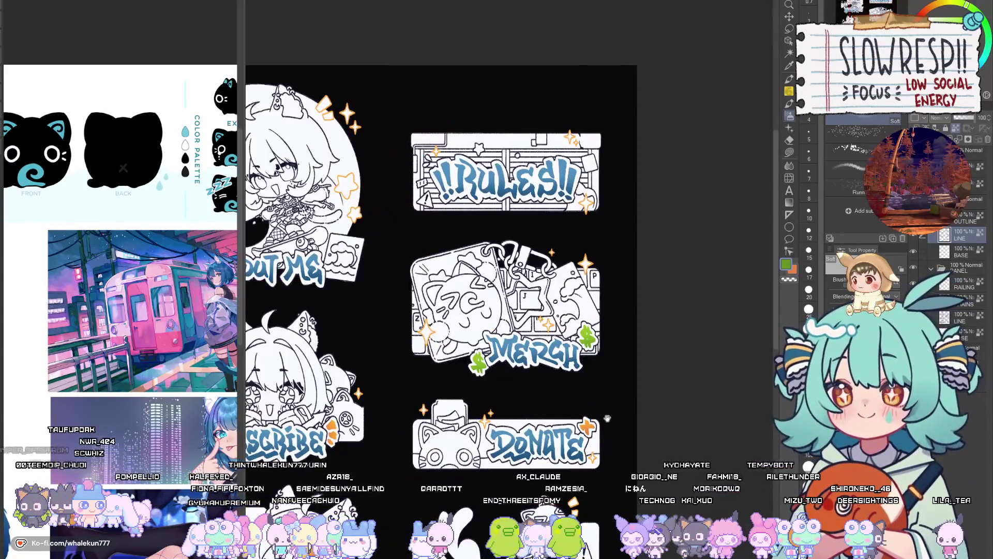
Choose Lasso Fill and eyedrop magenta from the reference images.
left_click_drag(607, 418, 692, 301)
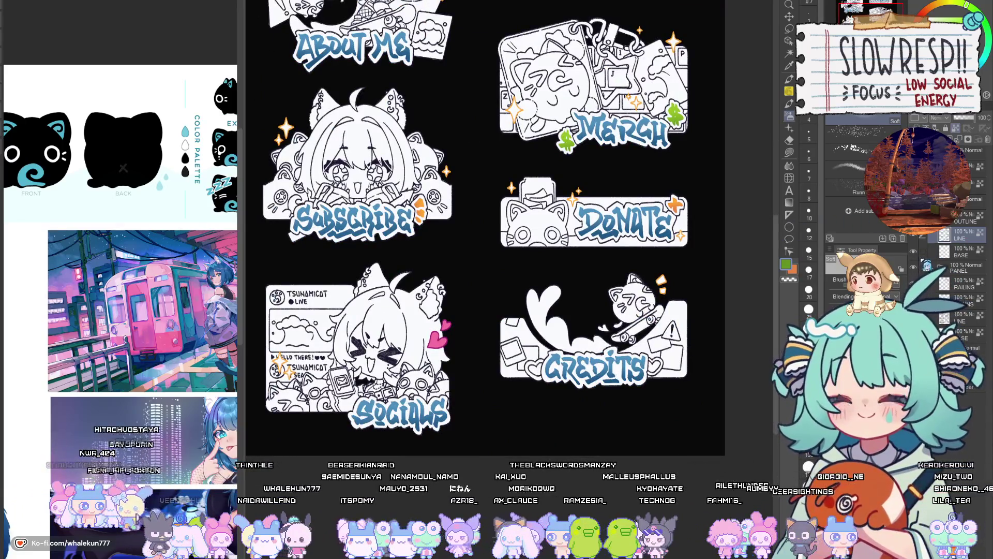
left_click_drag(486, 227, 467, 202)
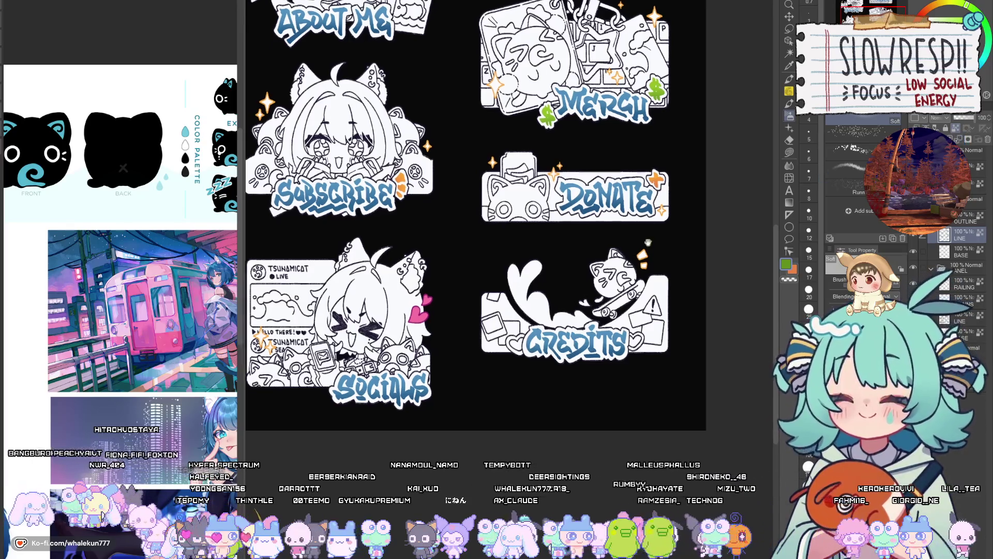
scroll(475, 233, "up", 6)
left_click(789, 152)
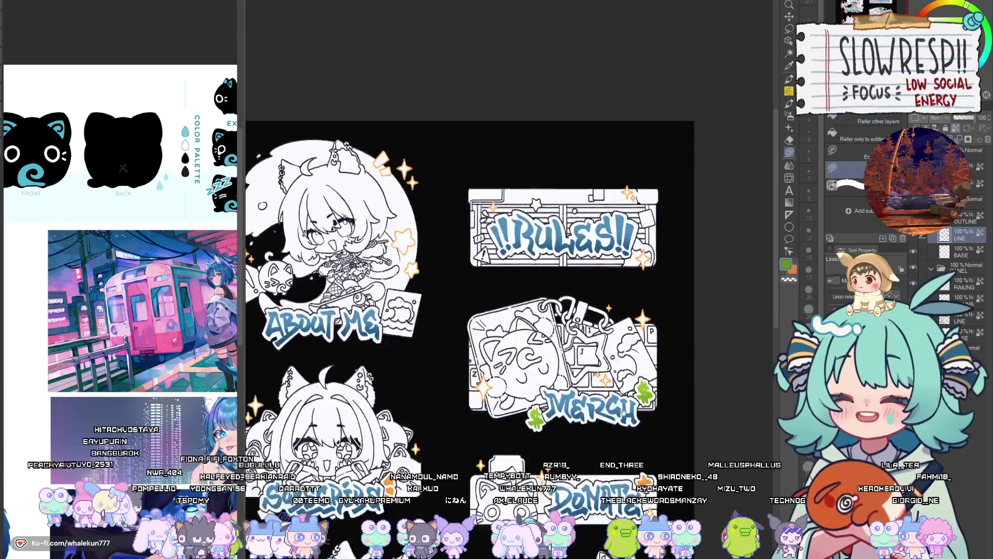
scroll(659, 253, "down", 4)
left_click_drag(659, 253, 623, 478)
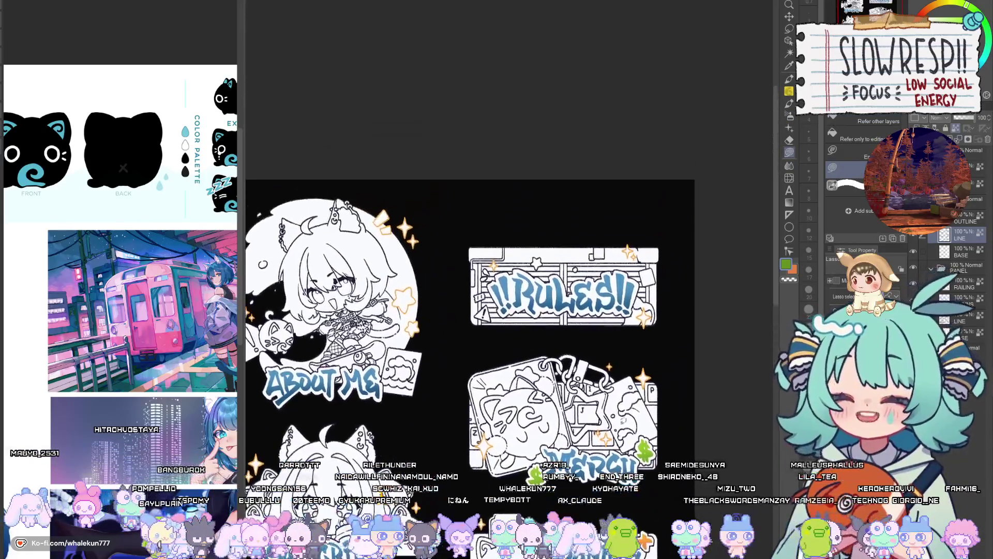
scroll(581, 254, "up", 2)
scroll(145, 335, "up", 1)
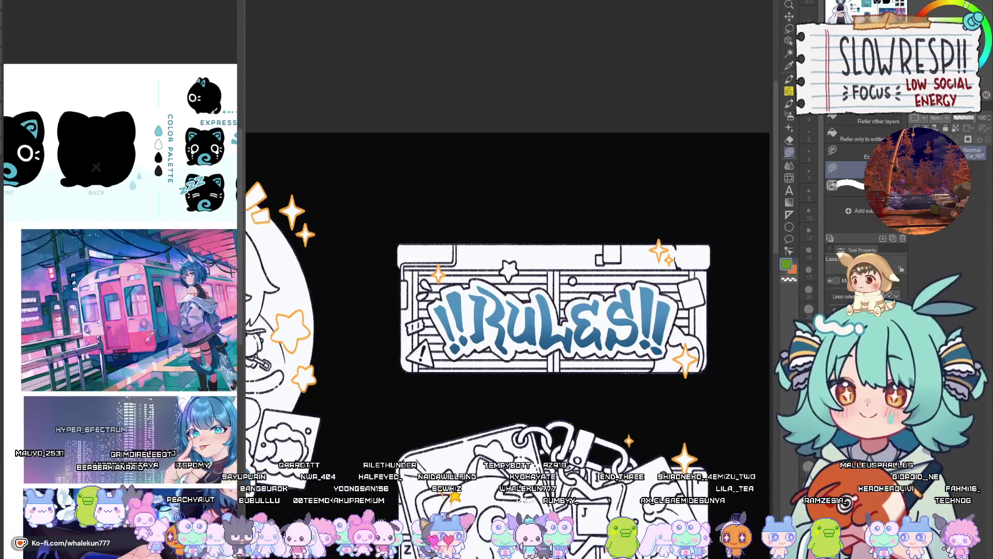
left_click(145, 336)
mouse_move(214, 367)
left_mouse_down()
mouse_move(194, 352)
mouse_move(194, 276)
left_mouse_up()
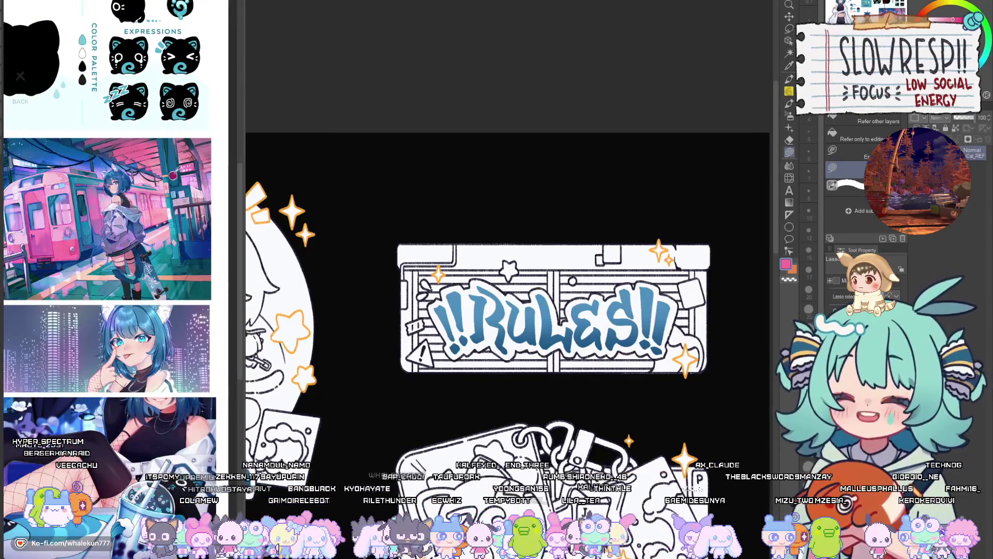
Fill the left and right !! of the RULES banner magenta.
scroll(413, 260, "up", 2)
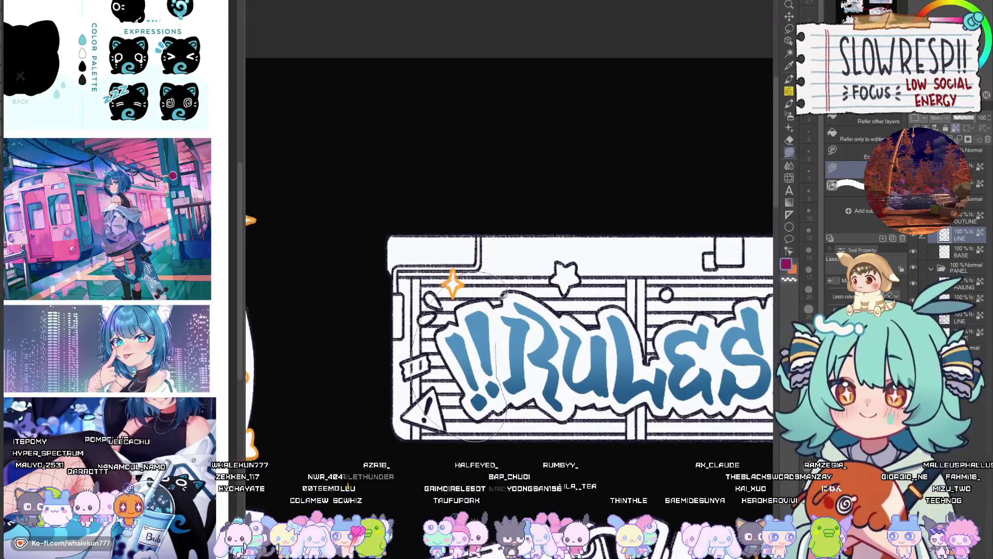
left_click_drag(504, 294, 499, 300)
scroll(627, 308, "right", 5)
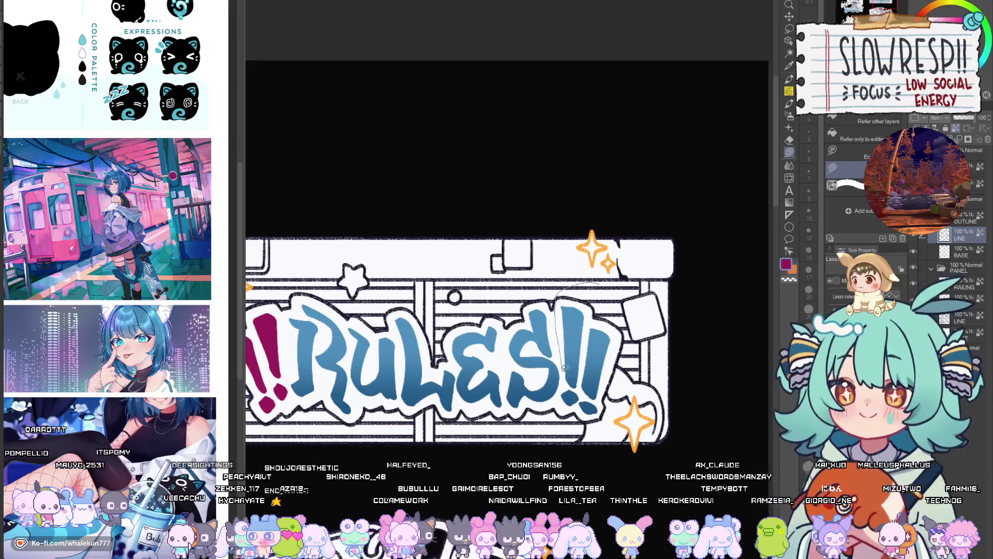
left_click_drag(604, 442, 582, 441)
left_click(789, 28)
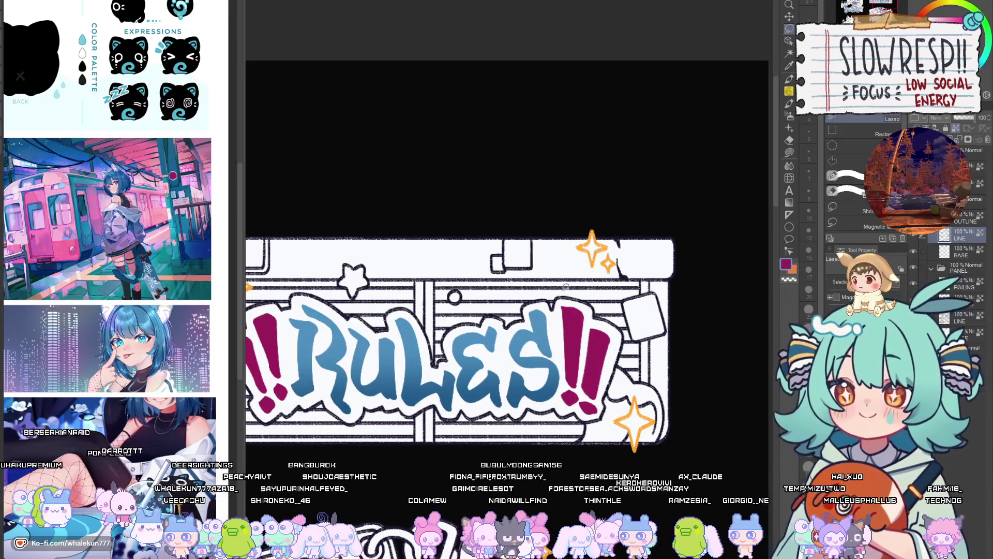
scroll(474, 325, "left", 4)
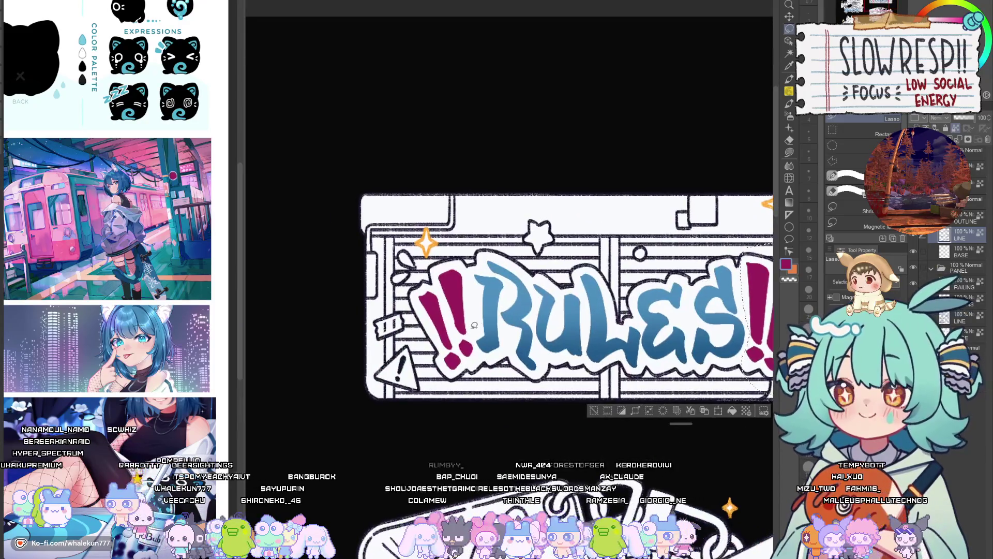
left_click_drag(470, 267, 484, 288)
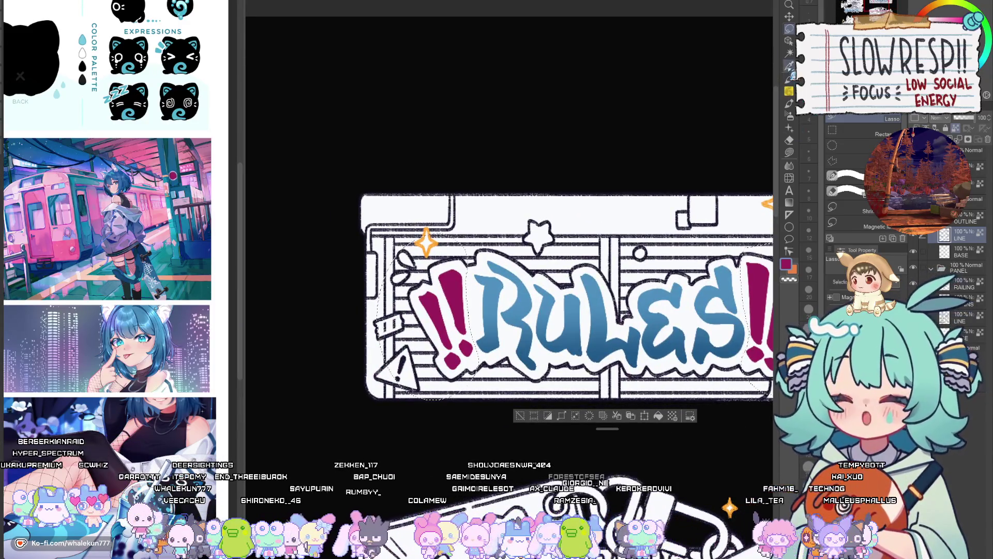
Switch back to a brush and clear the selection on the RULES banner.
left_click(790, 116)
scroll(599, 211, "down", 5)
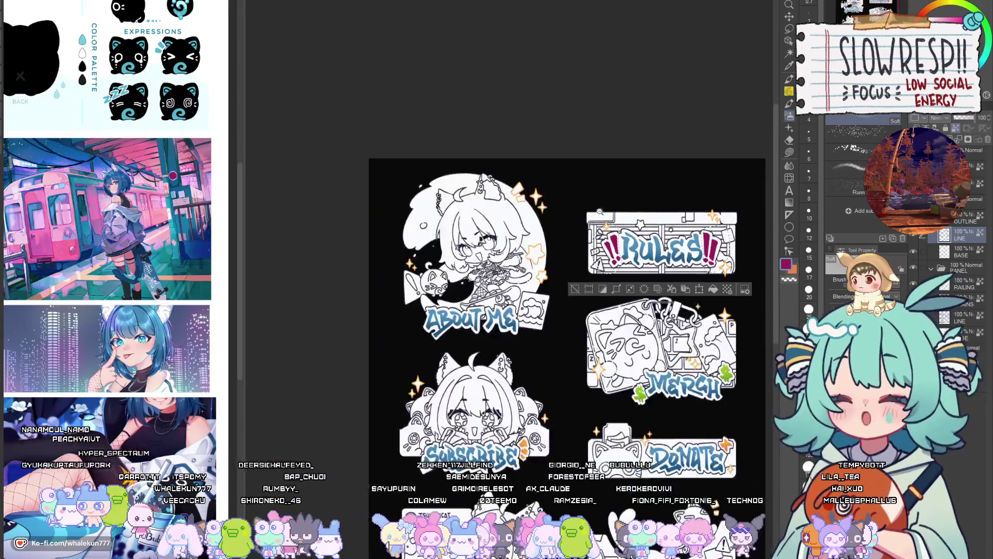
scroll(567, 310, "down", 3)
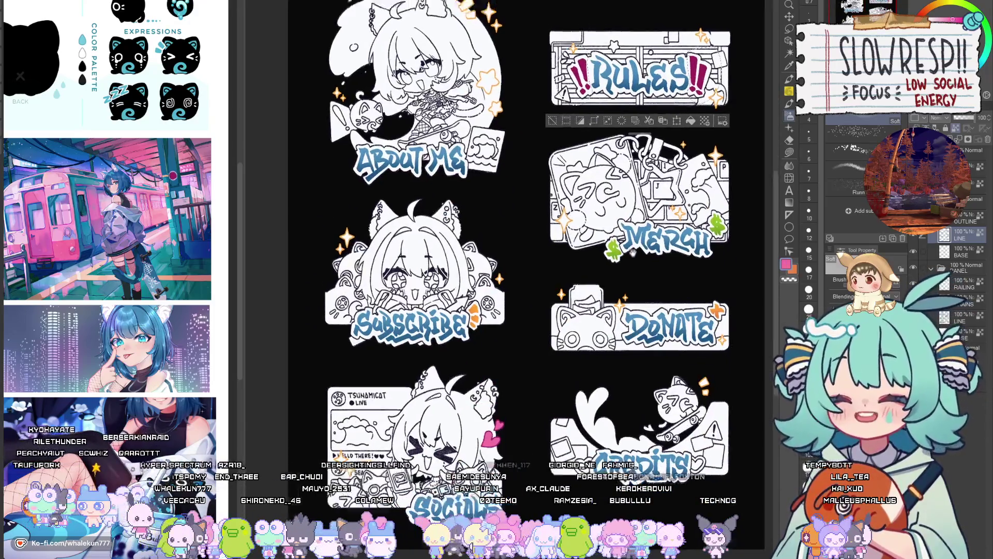
scroll(517, 311, "up", 1)
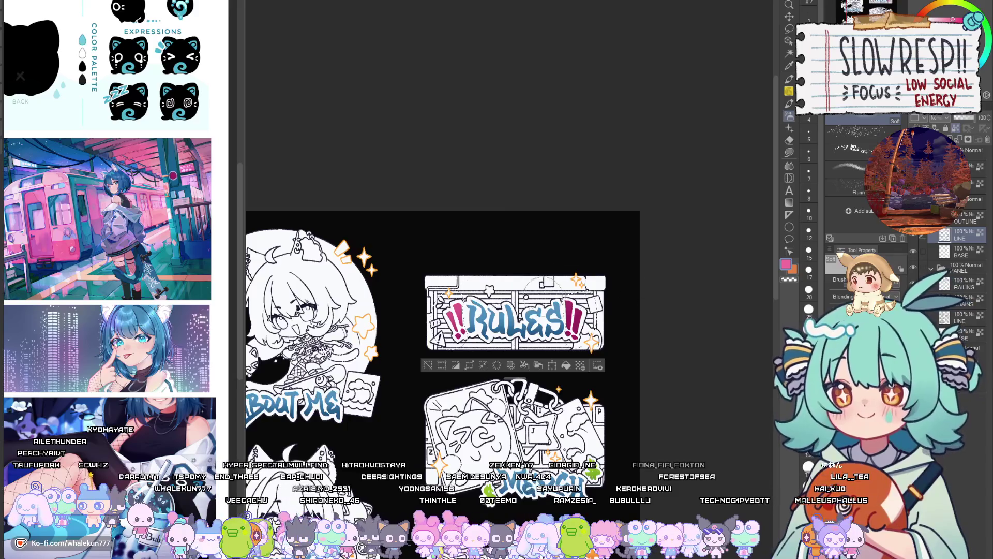
key("ctrl+d")
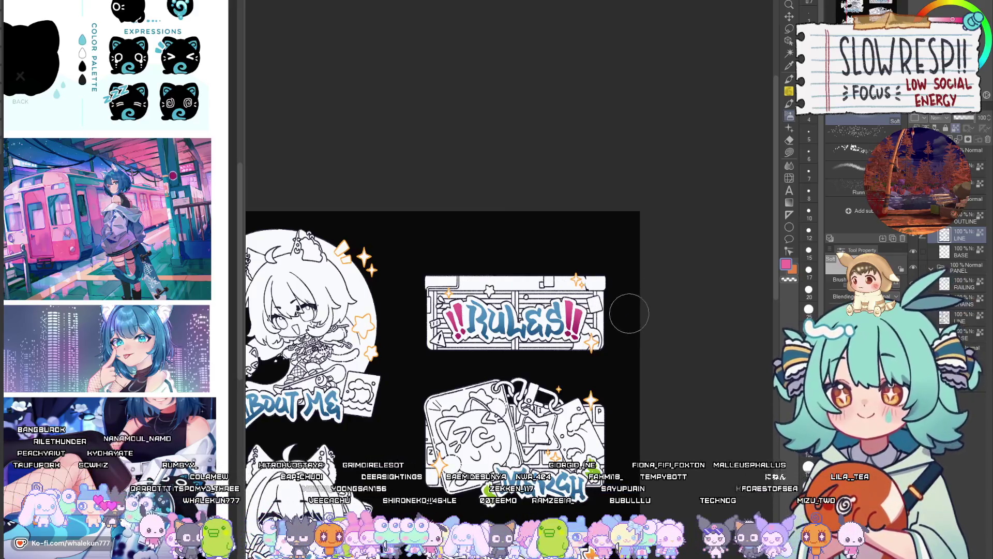
Zoom out to the whole panel sheet and select the Lasso Fill sub-tool.
scroll(615, 347, "down", 5)
scroll(595, 342, "up", 3)
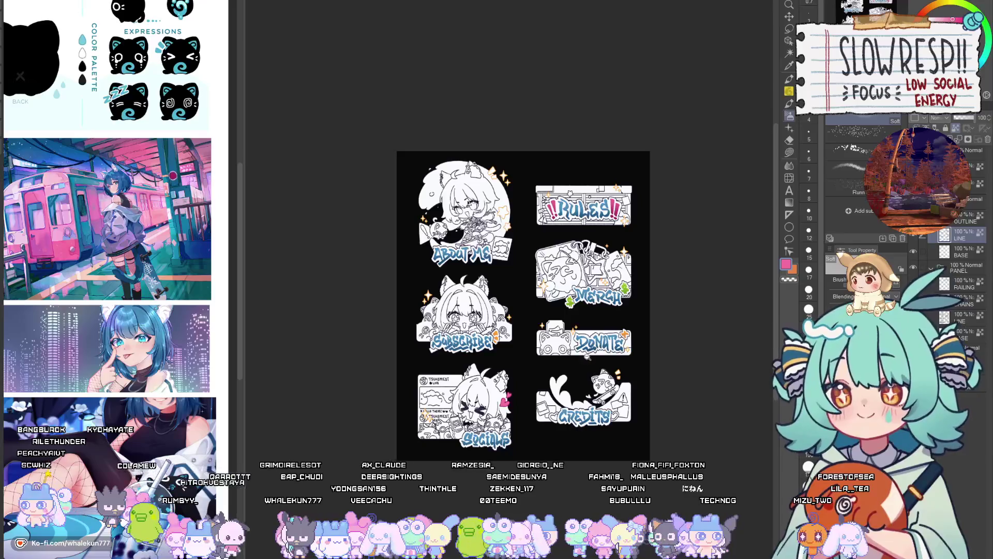
scroll(587, 357, "up", 3)
scroll(600, 395, "down", 1)
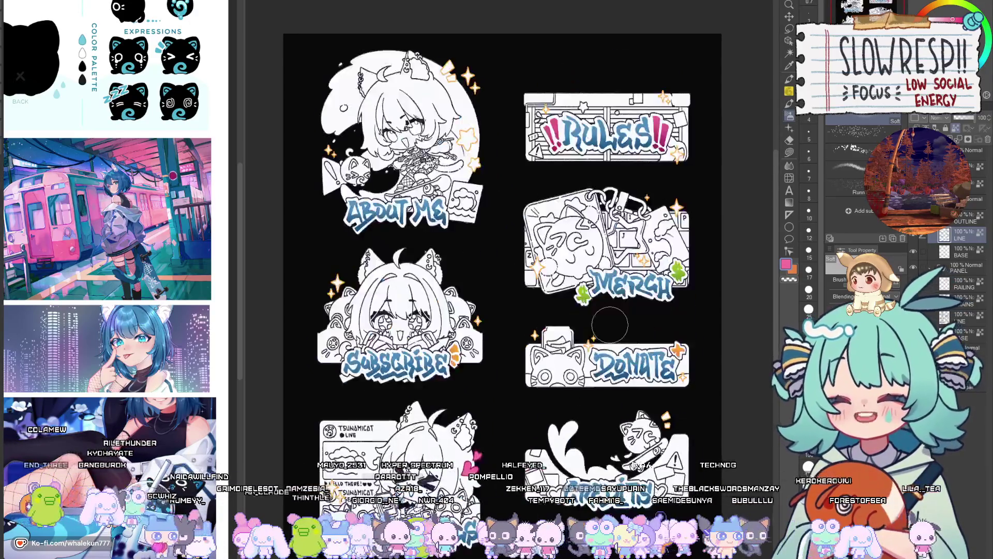
left_click_drag(605, 473, 578, 430)
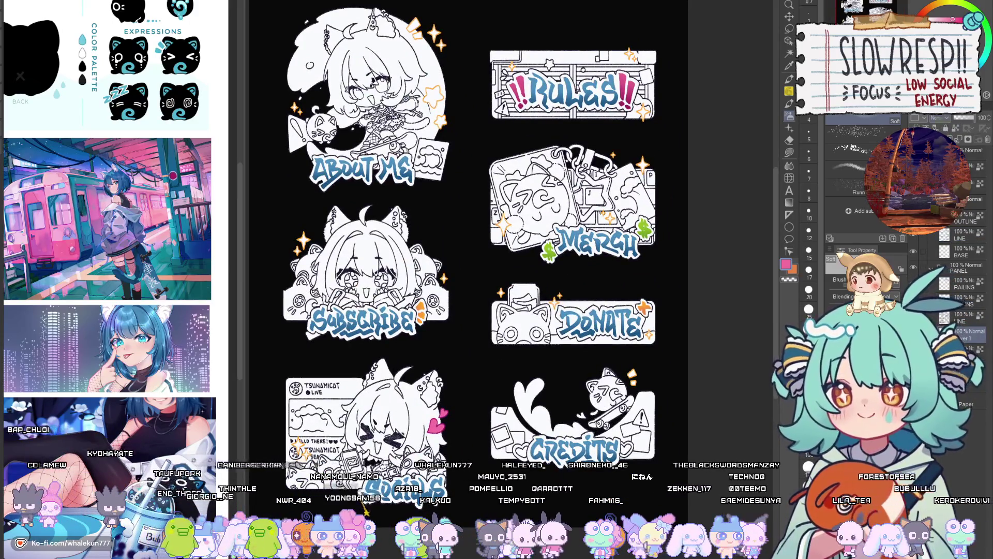
left_click(789, 152)
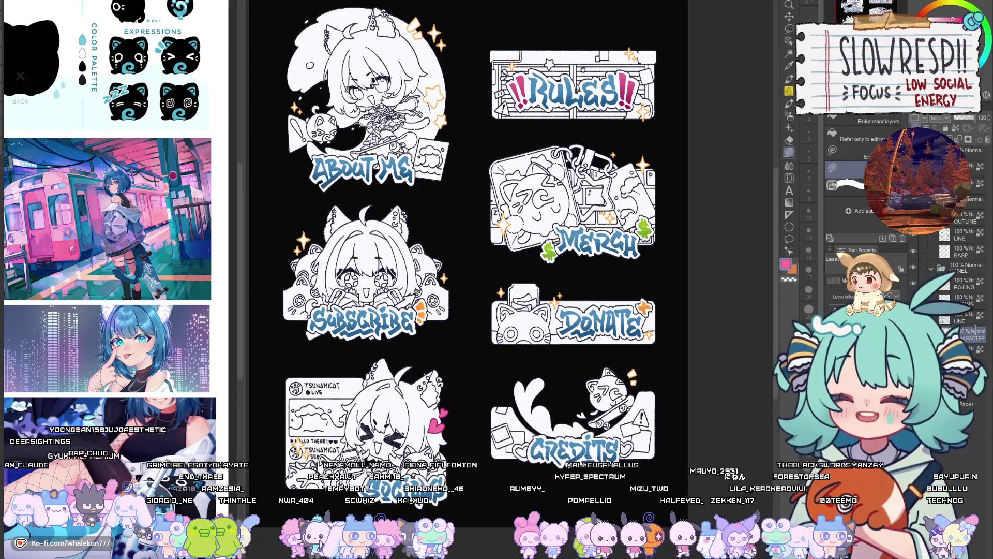
left_click_drag(269, 285, 510, 291)
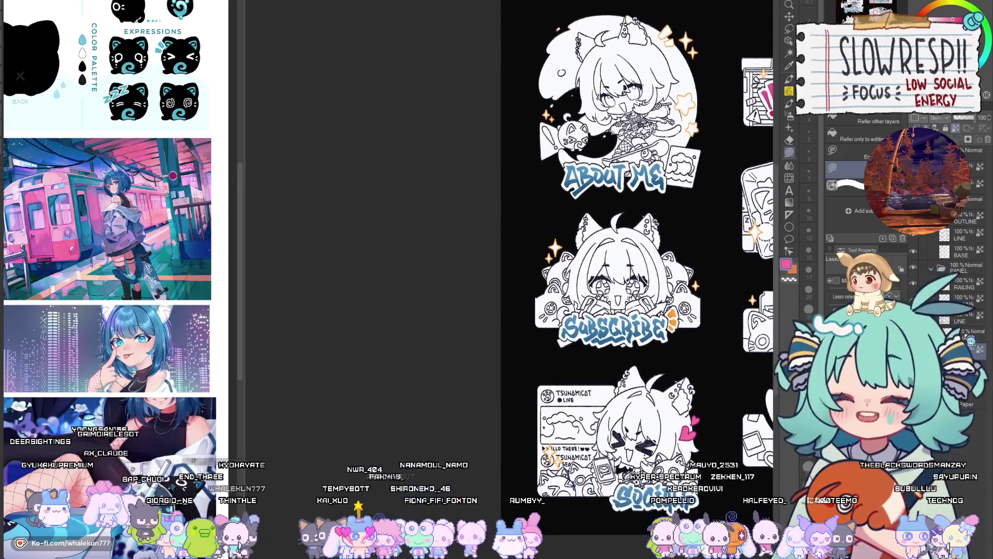
Pick the blue hair colour from the reference image.
scroll(646, 254, "up", 5)
scroll(646, 254, "down", 2)
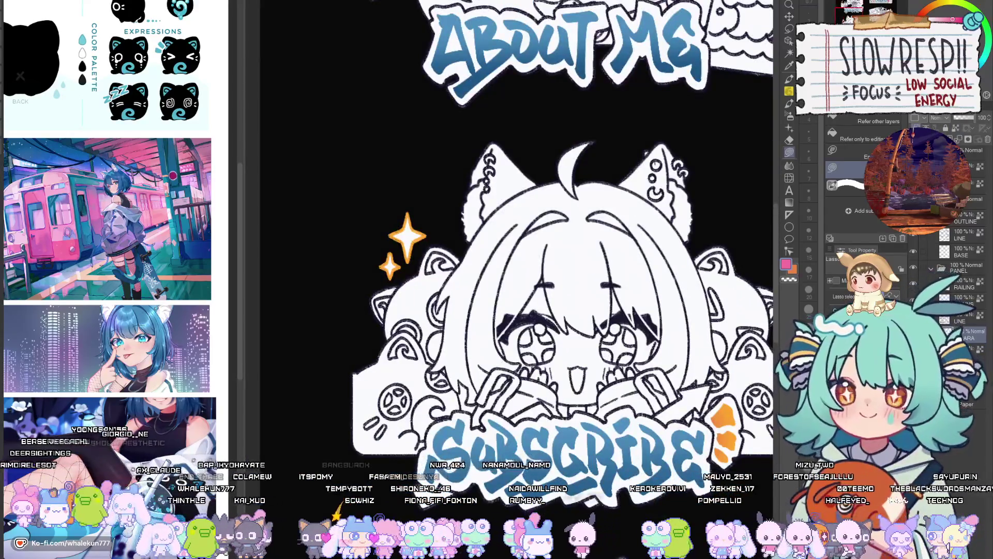
scroll(474, 322, "up", 5)
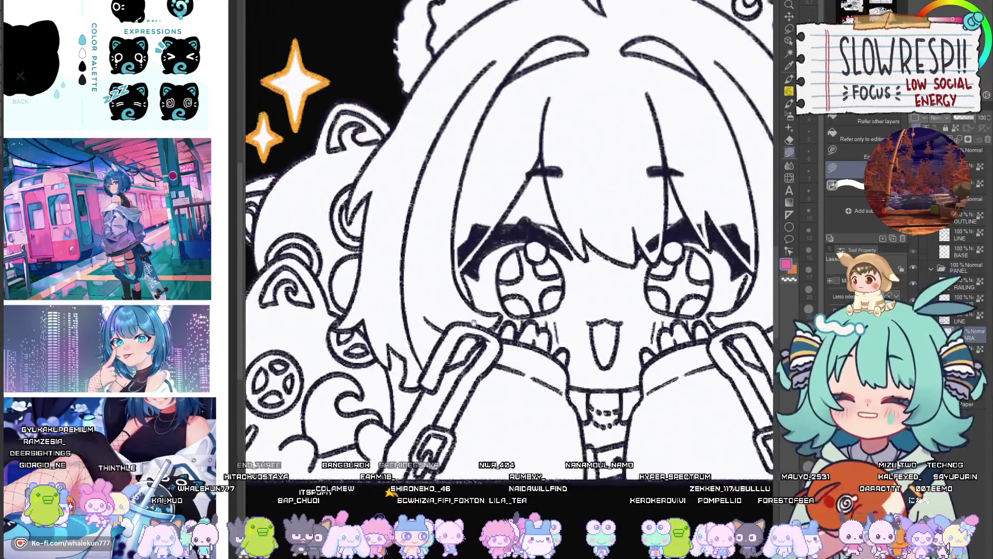
scroll(429, 251, "down", 2)
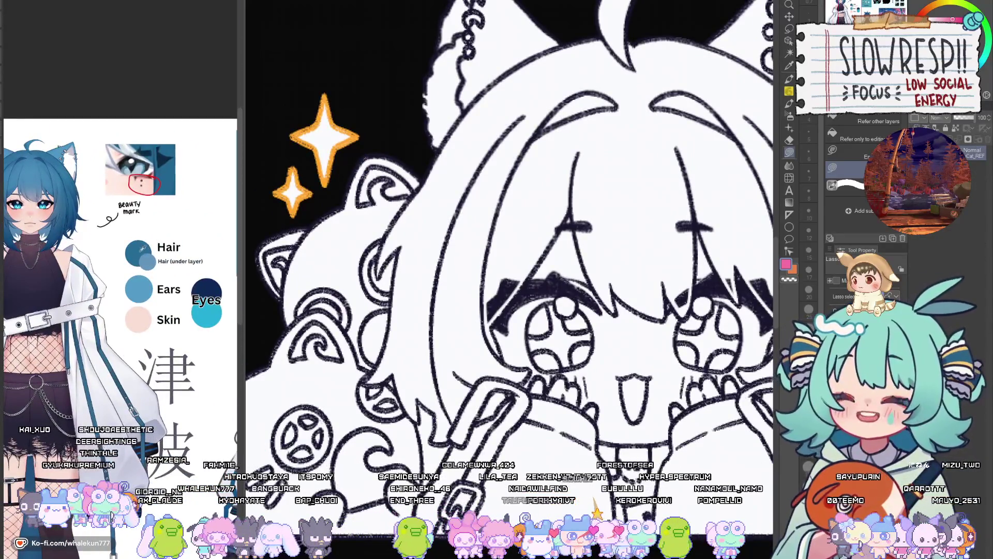
left_click_drag(509, 280, 540, 285)
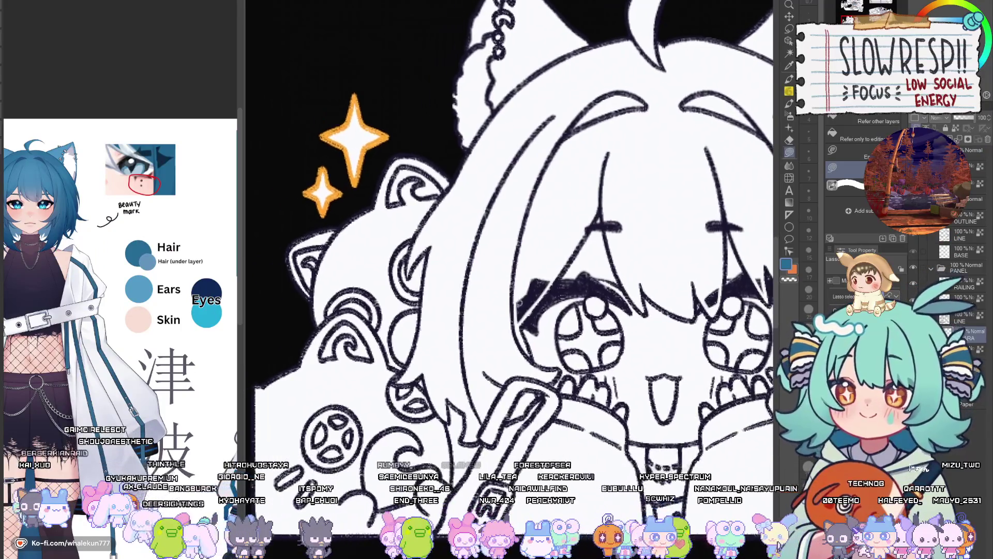
scroll(535, 302, "up", 3)
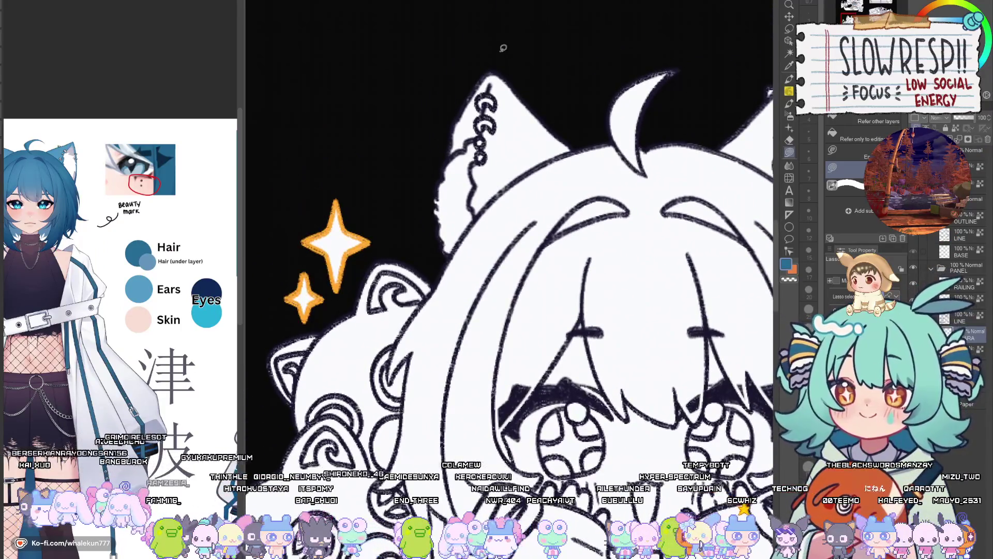
Lasso-fill the Subscribe chibi's ear, hair top and side strand blue, down past the eye.
left_click_drag(434, 275, 642, 136)
left_click_drag(438, 303, 497, 220)
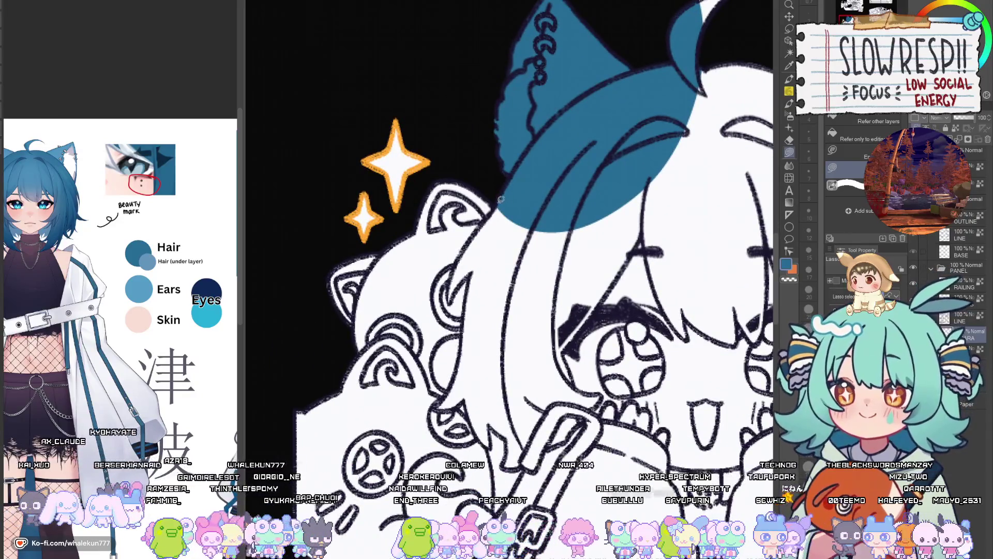
left_click_drag(451, 296, 548, 226)
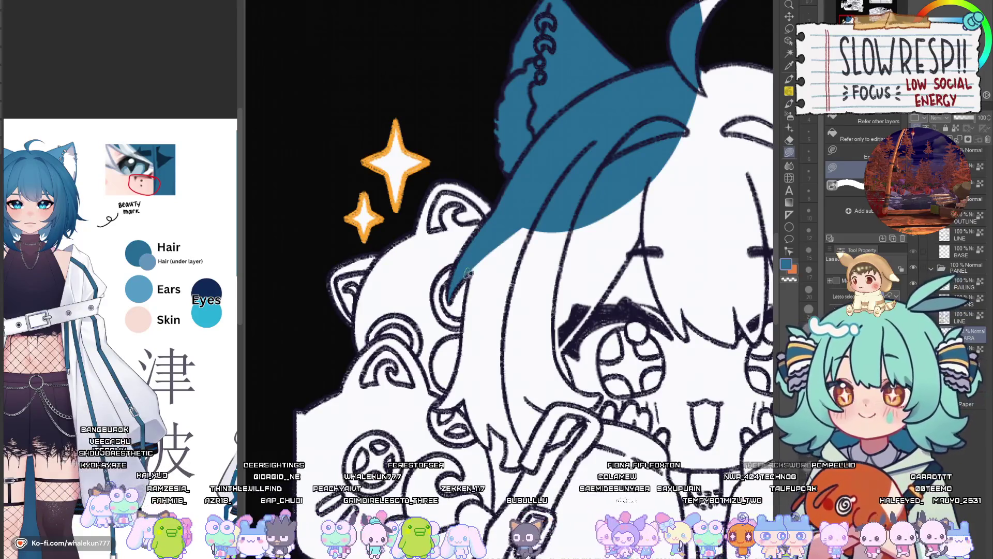
left_click_drag(531, 343, 486, 346)
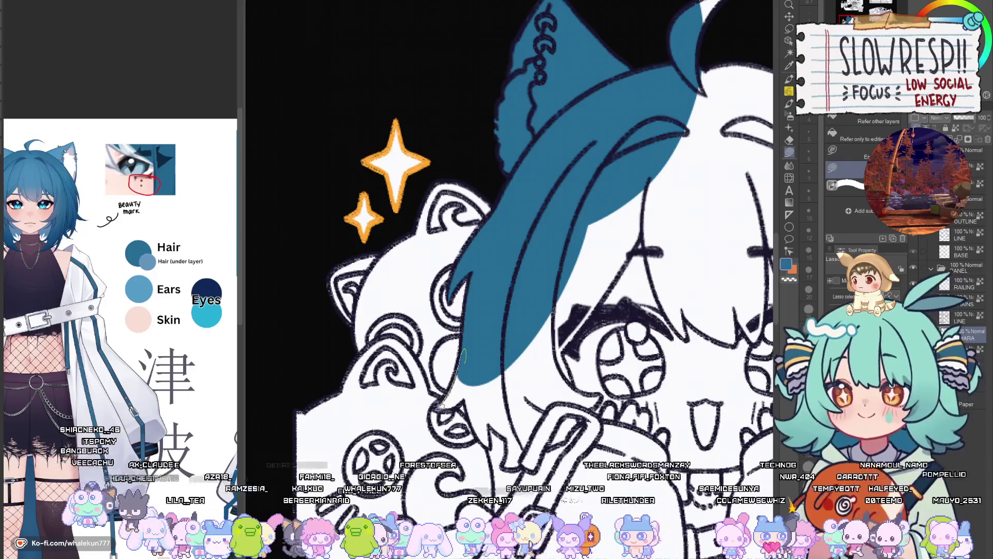
left_click_drag(441, 405, 450, 387)
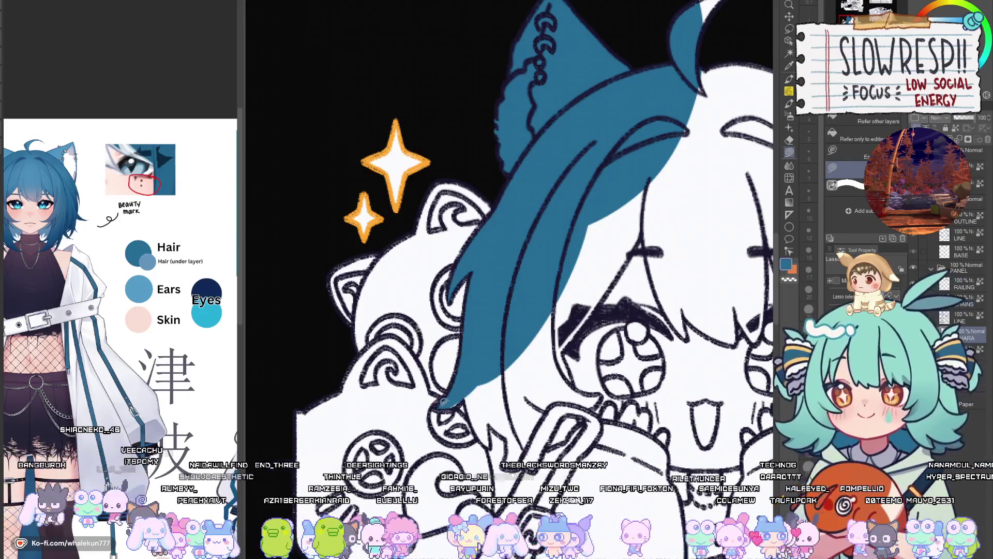
left_click_drag(490, 444, 511, 349)
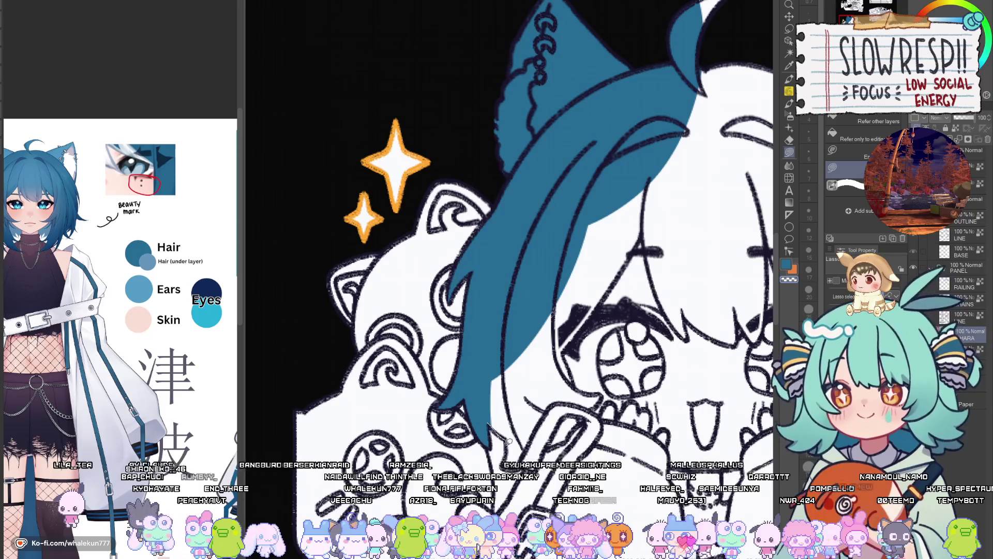
Fill the enclosed hair strand blue and outline the area along the strap and face.
scroll(548, 325, "down", 2)
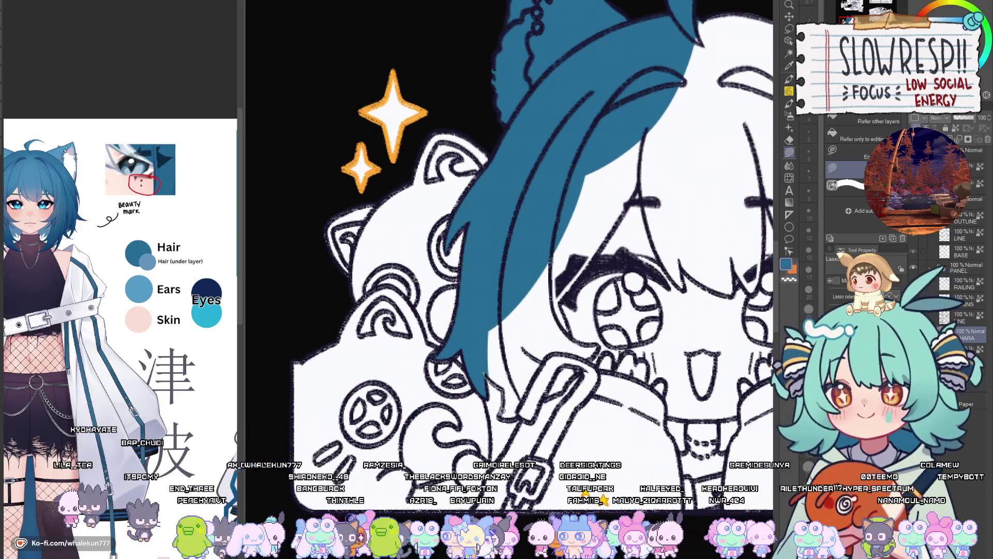
left_click_drag(552, 262, 550, 264)
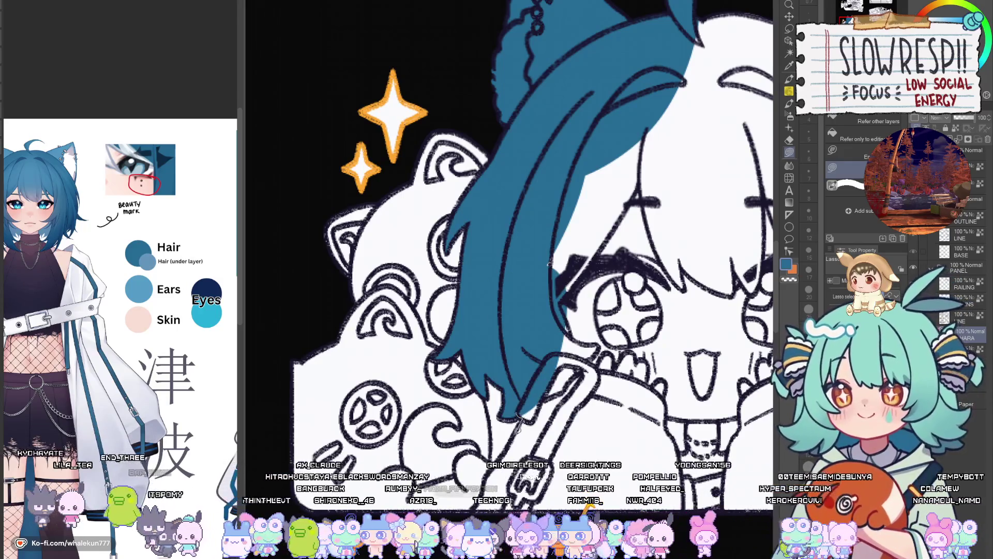
left_click_drag(522, 450, 535, 281)
scroll(510, 322, "down", 5)
left_click_drag(515, 319, 490, 348)
mouse_move(478, 385)
left_mouse_down()
mouse_move(584, 382)
mouse_move(642, 321)
mouse_move(688, 290)
mouse_move(714, 333)
left_mouse_up()
Zoom out to view the Subscribe chibi's new blue fill across face and chest.
scroll(714, 333, "right", 5)
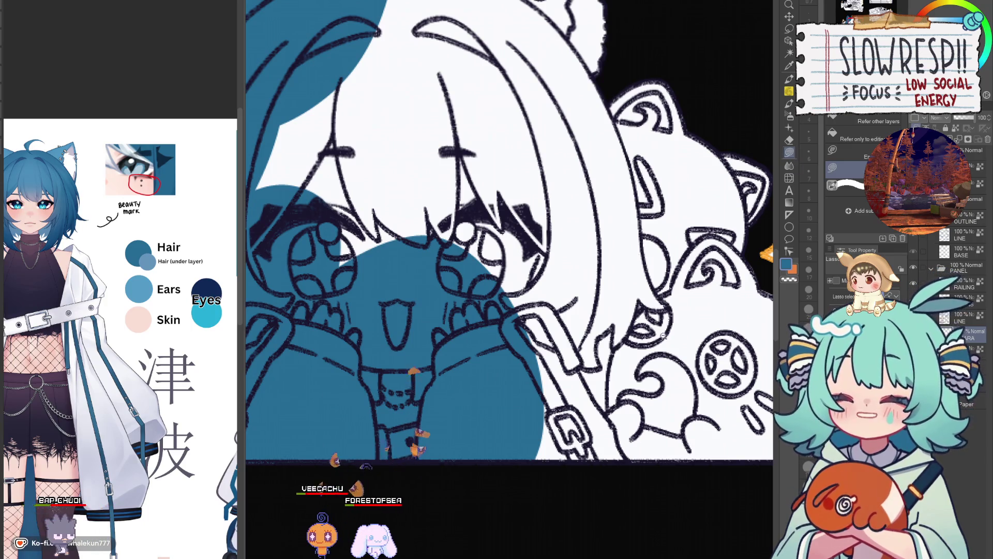
scroll(640, 398, "down", 5)
scroll(639, 398, "up", 5)
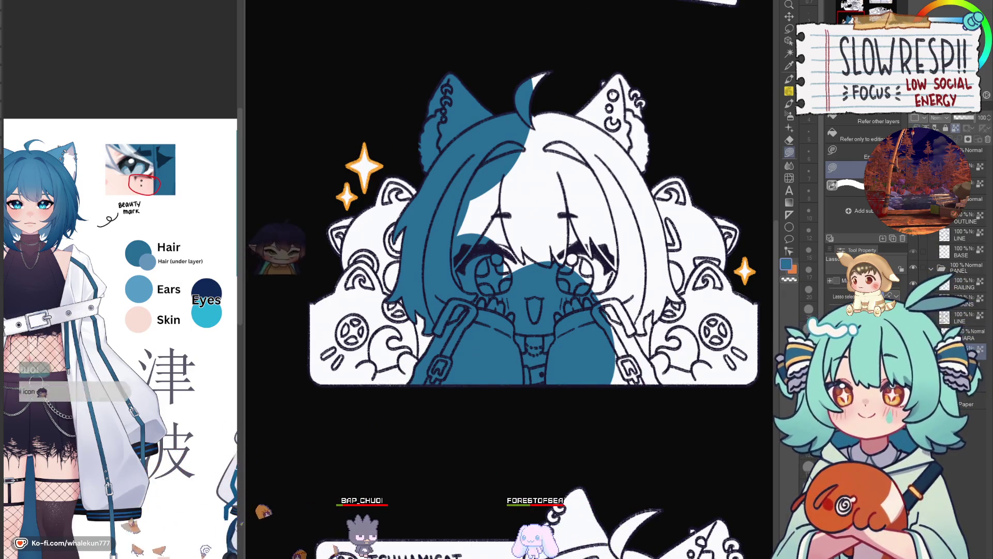
scroll(426, 307, "up", 2)
scroll(427, 307, "up", 1)
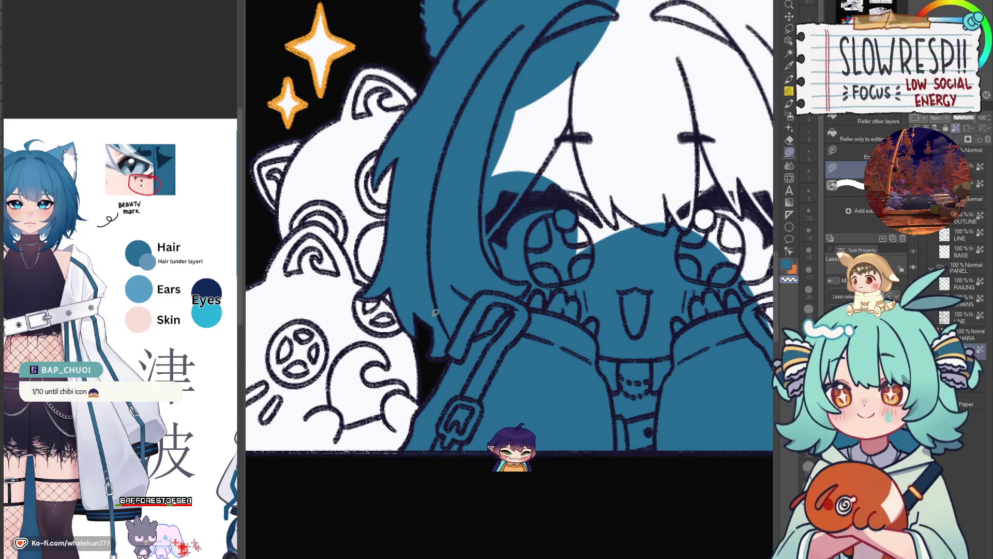
scroll(489, 285, "down", 2)
scroll(488, 285, "down", 2)
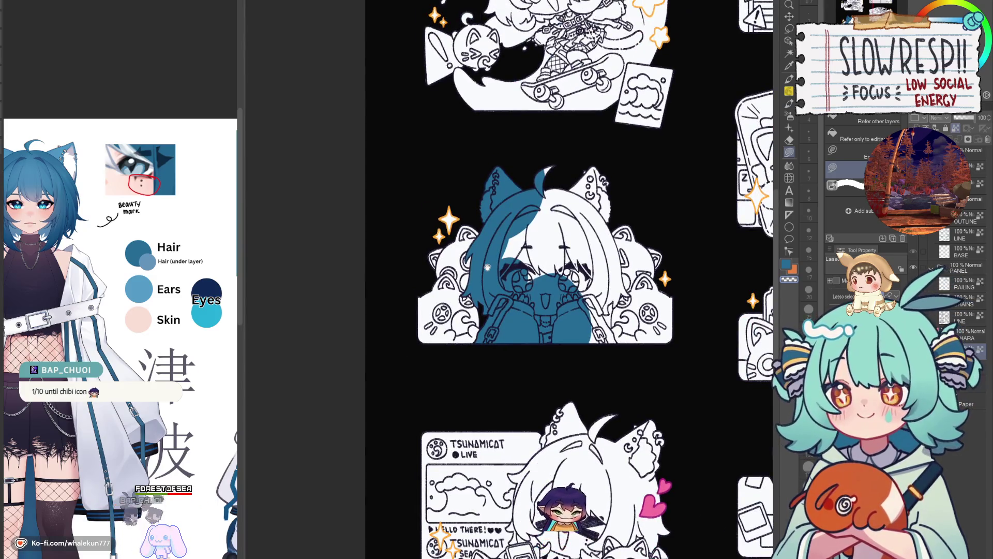
Preview the fill with the ABOUT ME and SUBSCRIBE lettering shown, hide it, then zoom back in.
key("ctrl+z")
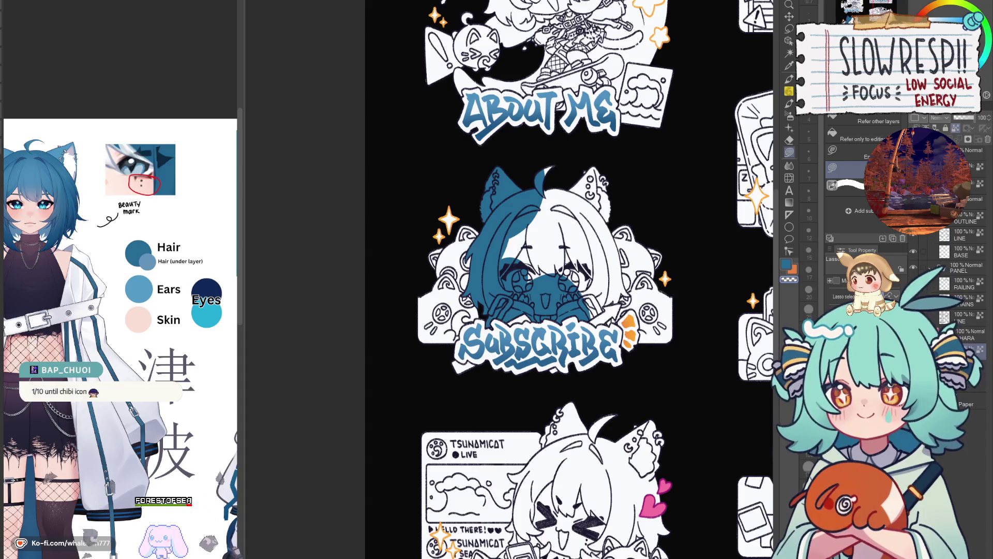
key("ctrl+y")
scroll(678, 400, "up", 2)
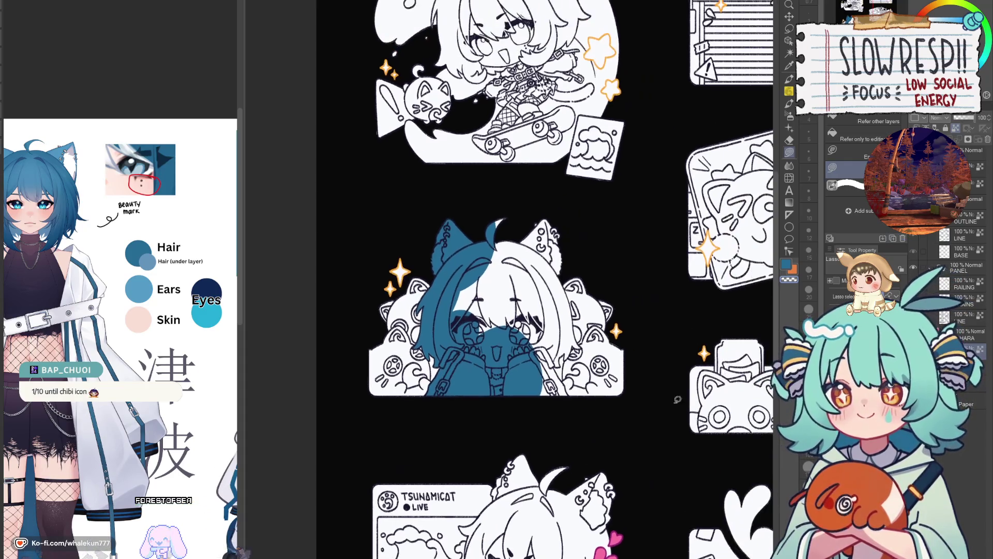
scroll(571, 382, "up", 3)
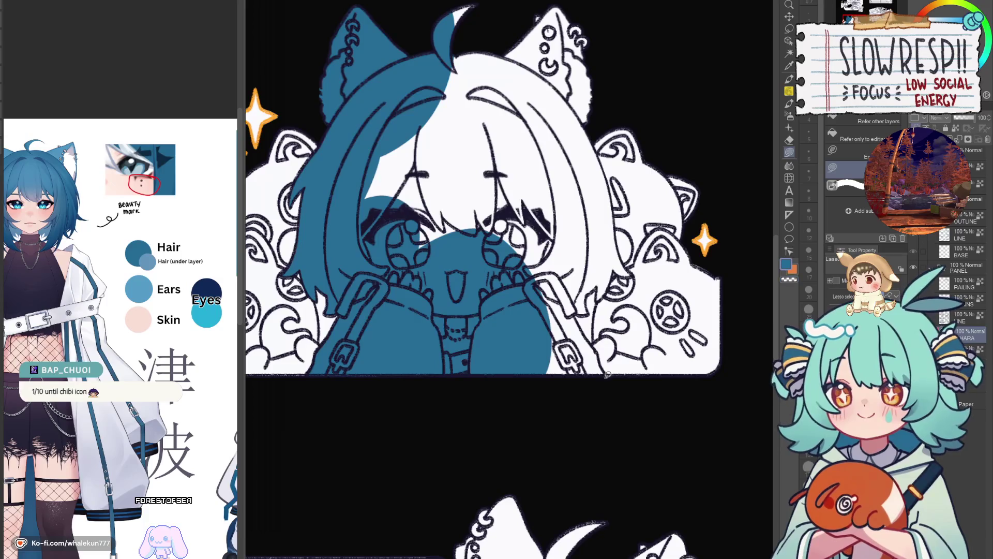
scroll(542, 343, "up", 4)
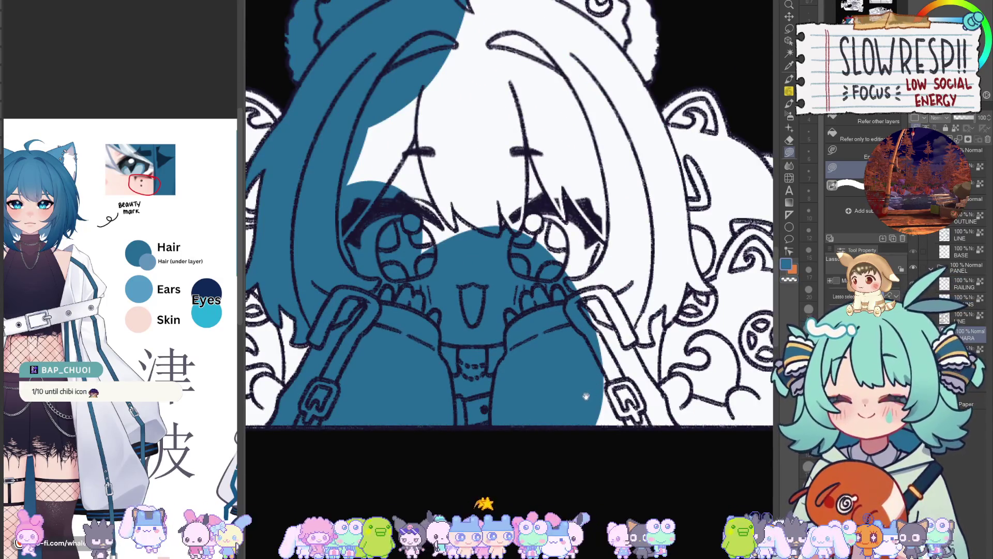
Fill the Subscribe chibi's ahoge, right ear, head top and left face area blue, using a mirrored view.
scroll(595, 391, "up", 5)
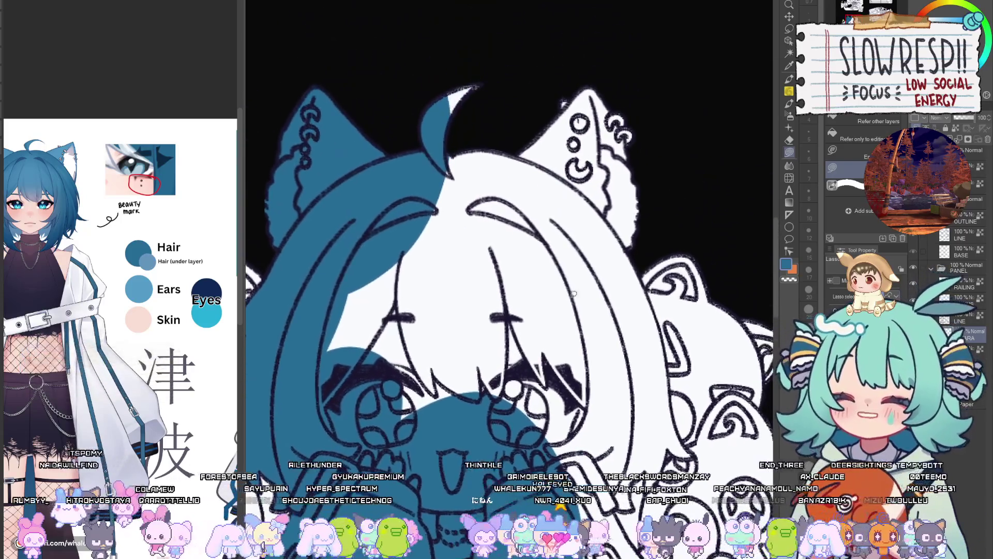
mouse_move(594, 47)
left_mouse_down()
mouse_move(481, 41)
mouse_move(595, 258)
mouse_move(619, 44)
left_mouse_up()
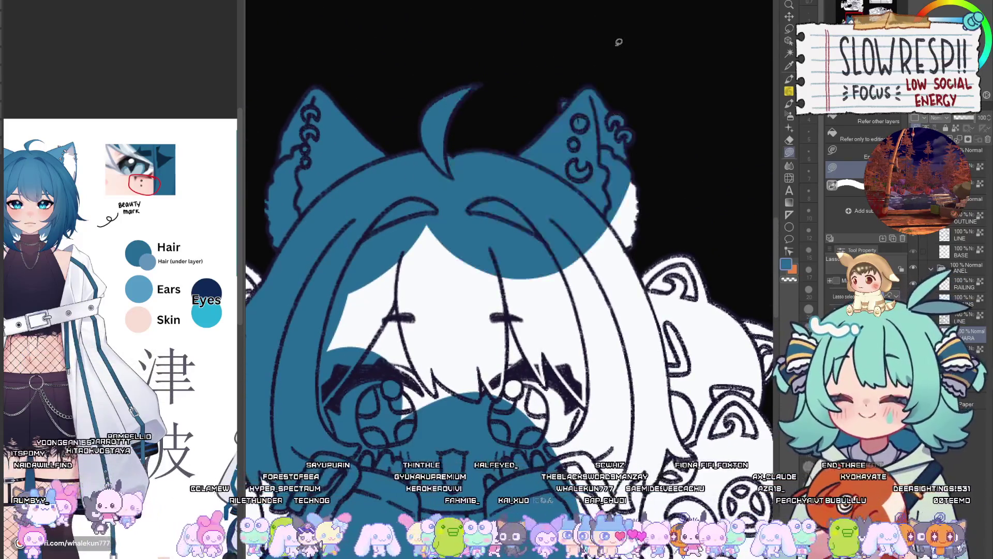
mouse_move(624, 289)
left_mouse_down()
mouse_move(663, 387)
mouse_move(614, 234)
left_mouse_up()
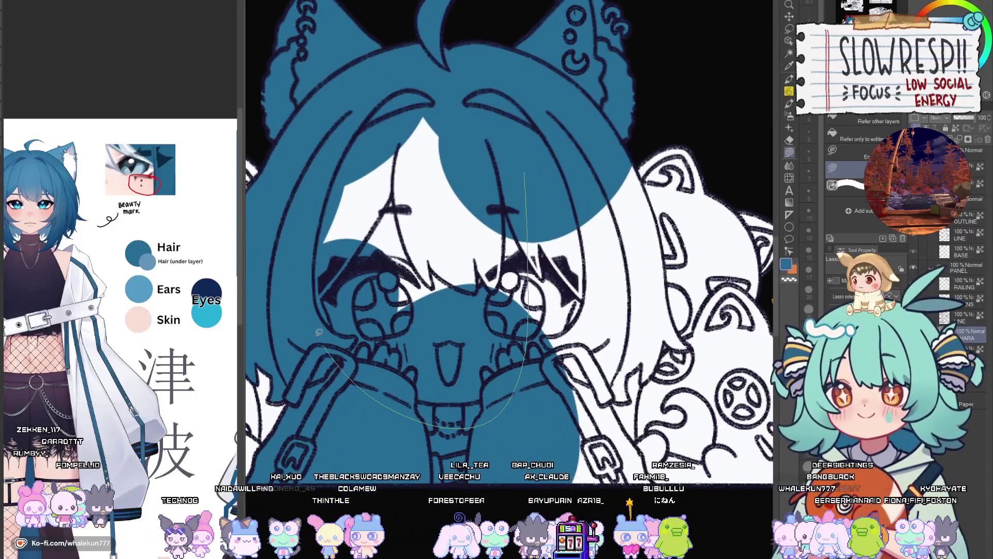
mouse_move(528, 124)
left_mouse_down()
mouse_move(473, 372)
mouse_move(550, 329)
left_mouse_up()
key("h")
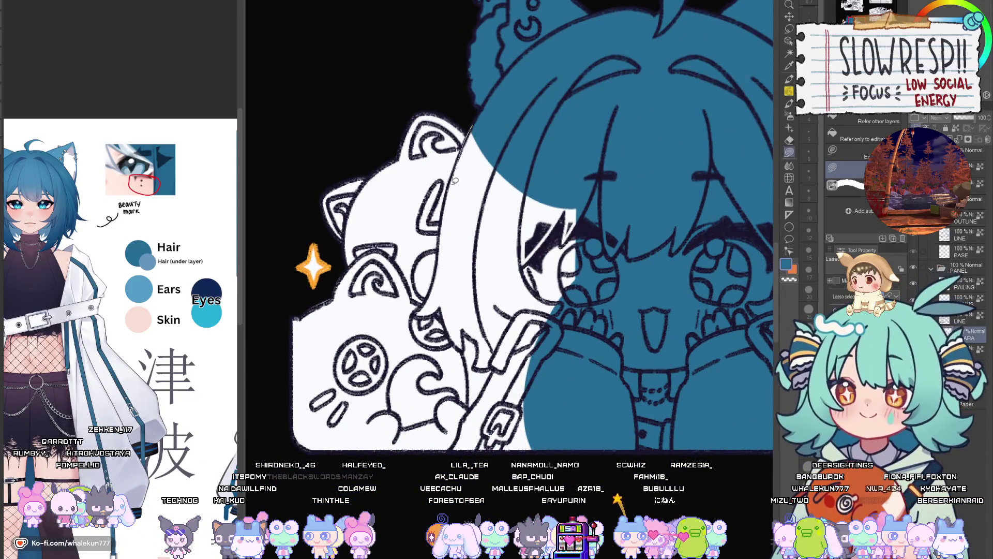
left_click_drag(455, 180, 542, 292)
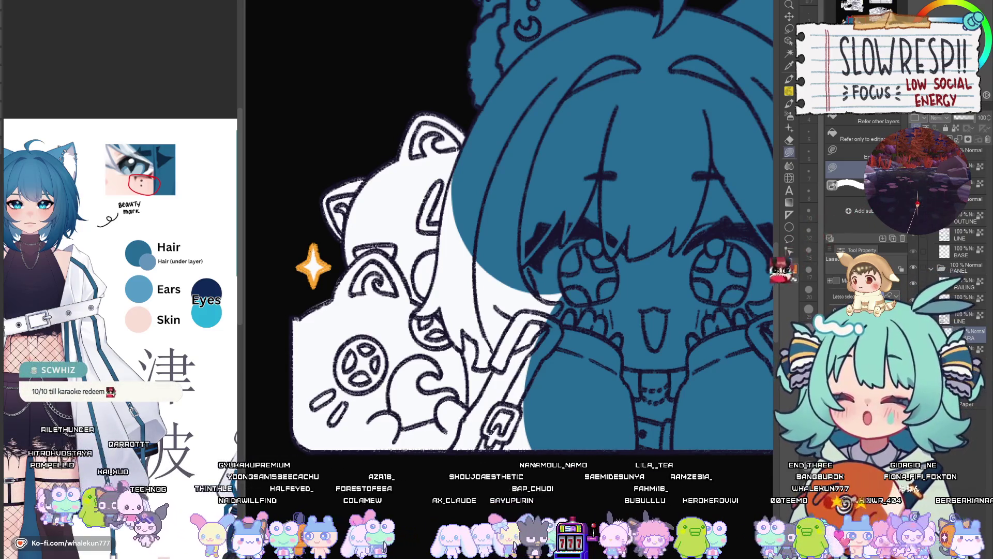
key("h")
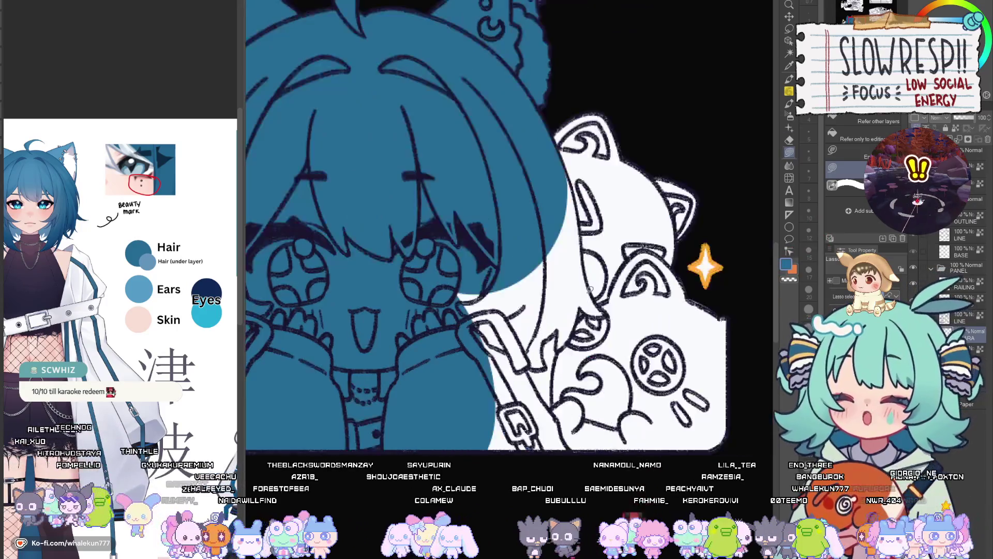
Trace and fill the hair edge blue along the bottom of the head.
left_click_drag(589, 288, 673, 216)
mouse_move(588, 181)
left_mouse_down()
mouse_move(621, 334)
mouse_move(491, 311)
mouse_move(588, 182)
left_mouse_up()
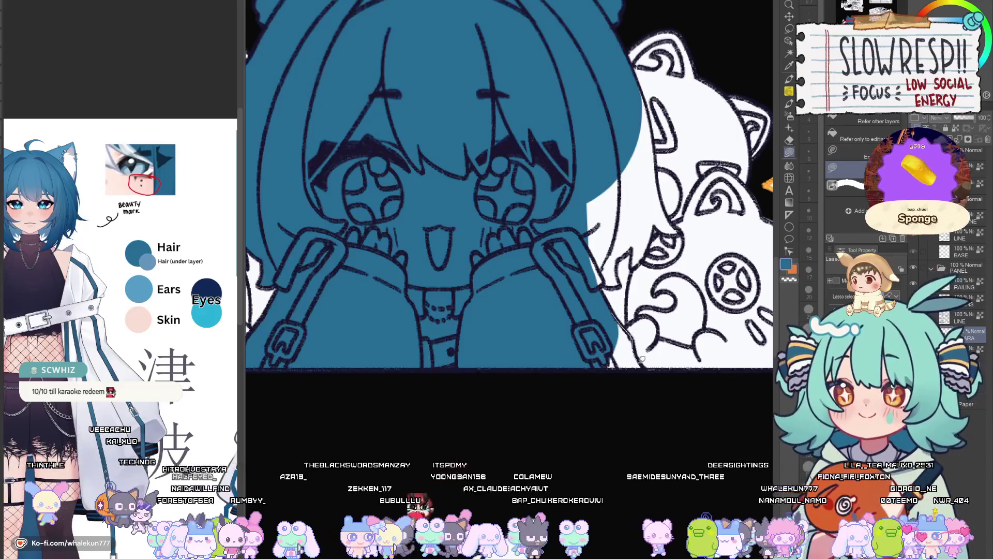
left_click_drag(641, 358, 641, 333)
left_click_drag(646, 374, 593, 355)
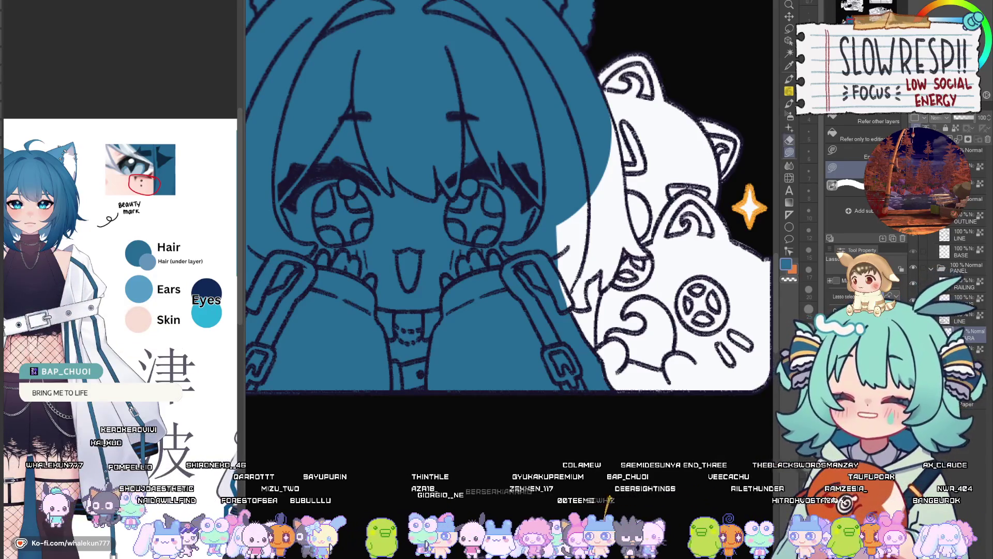
scroll(545, 259, "up", 5)
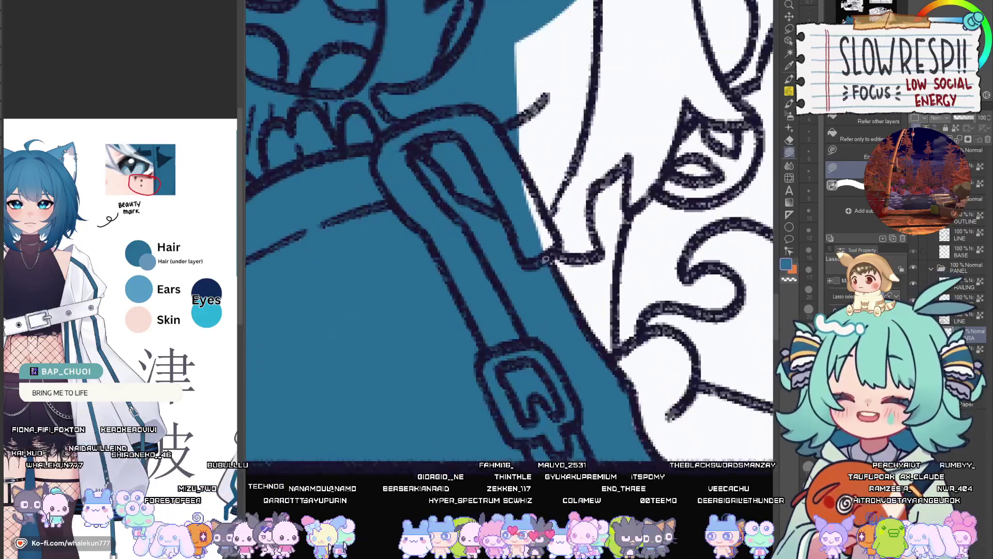
Fill the remaining gaps along the hair edge up to the top, checking in a mirrored view.
left_click_drag(551, 72, 521, 40)
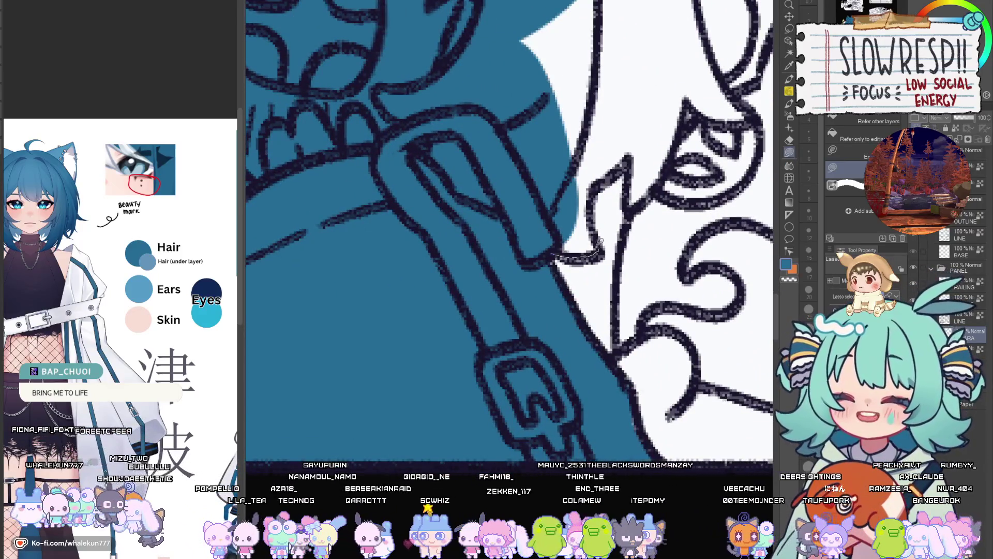
left_click_drag(647, 94, 506, 182)
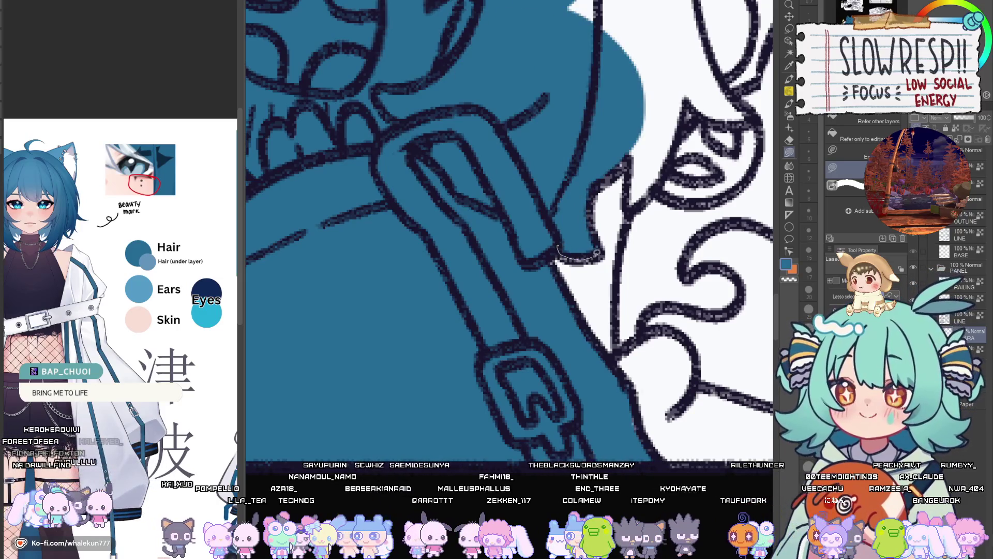
scroll(600, 227, "down", 5)
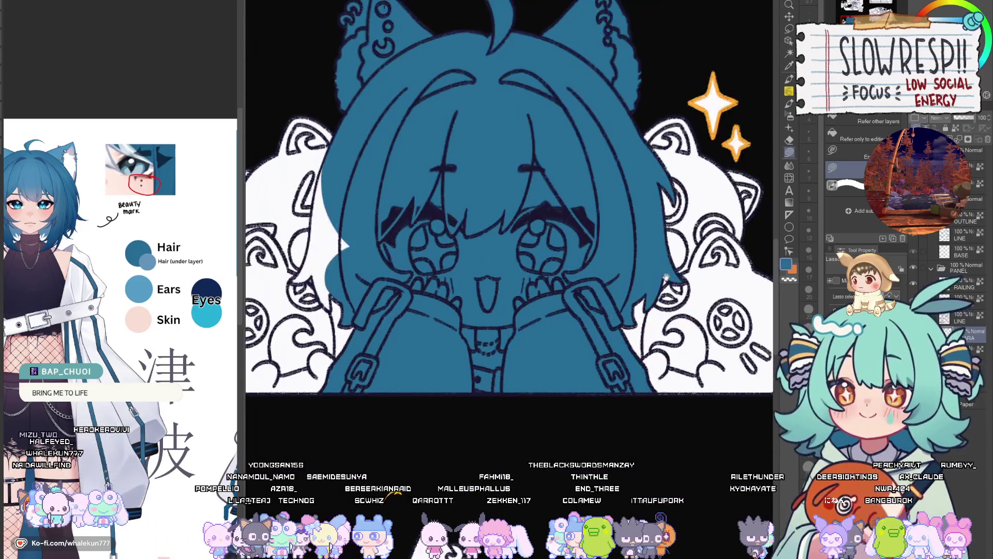
scroll(478, 243, "up", 3)
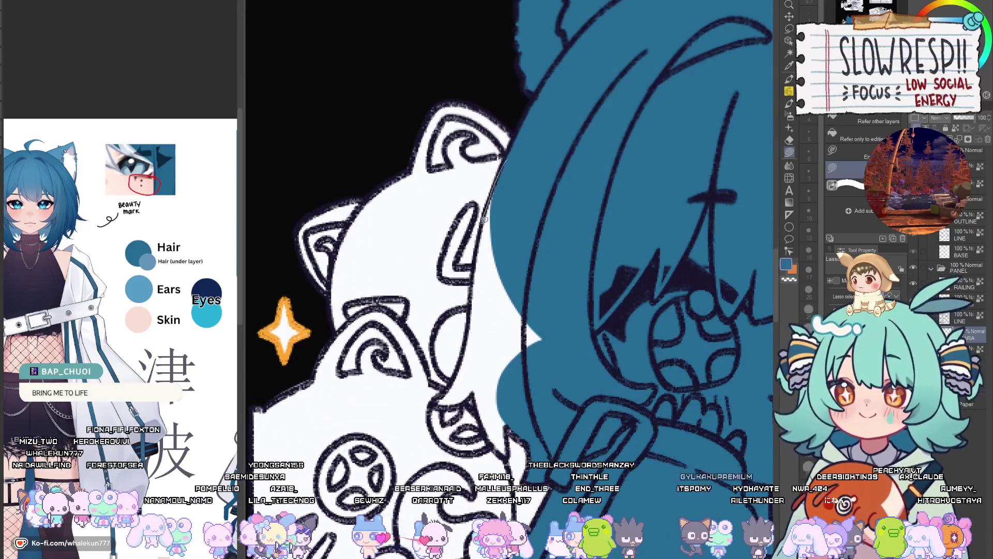
key("h")
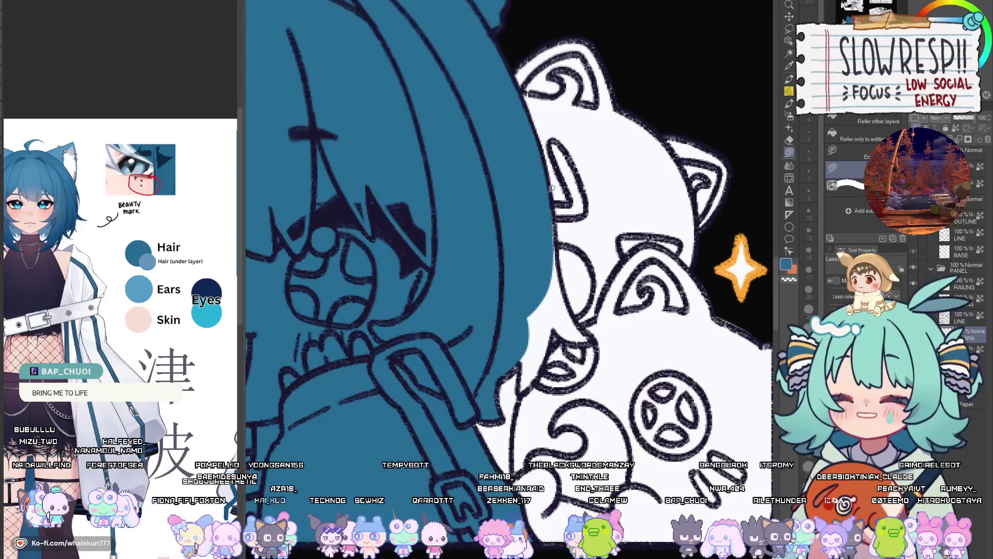
left_click_drag(563, 263, 562, 224)
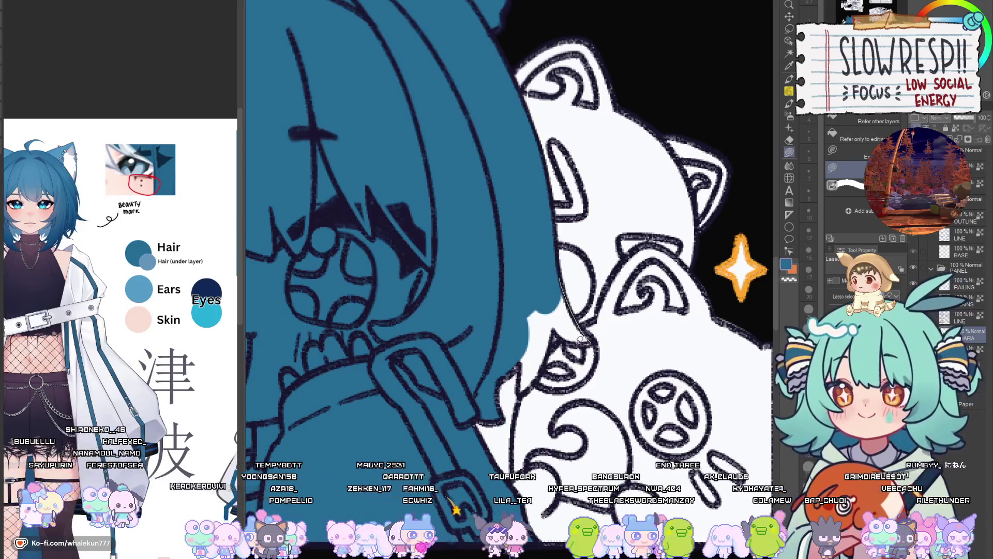
key("h")
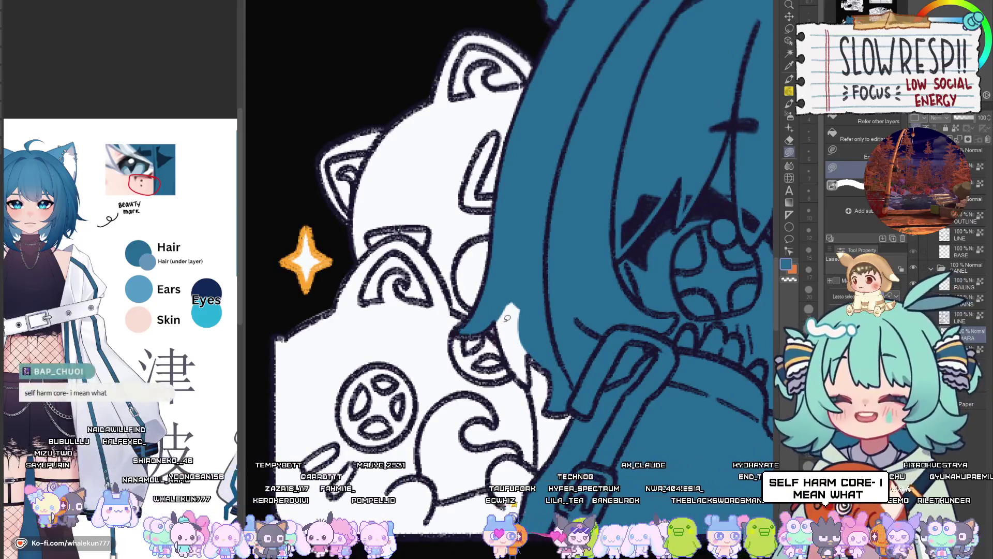
mouse_move(507, 318)
left_mouse_down()
mouse_move(476, 359)
mouse_move(485, 328)
left_mouse_up()
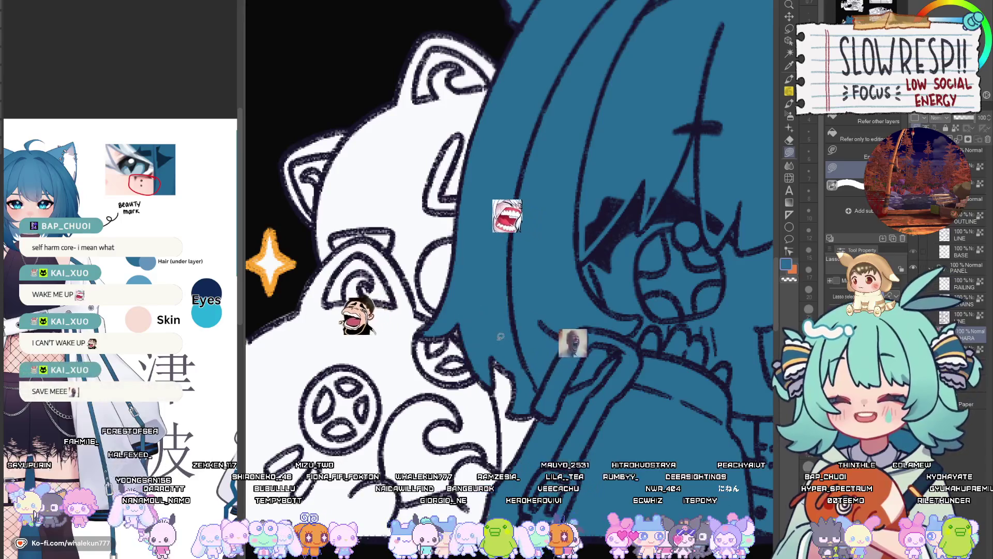
scroll(541, 267, "down", 3)
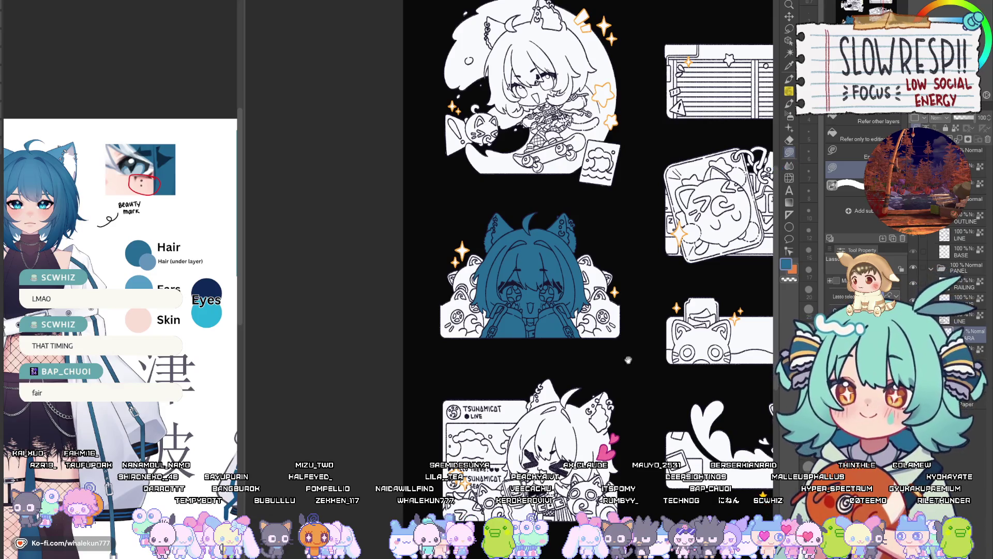
Pan to the Live chibi and lasso-fill its cat-eared hat and ears blue.
mouse_move(574, 348)
left_mouse_down()
mouse_move(484, 346)
mouse_move(481, 279)
left_mouse_up()
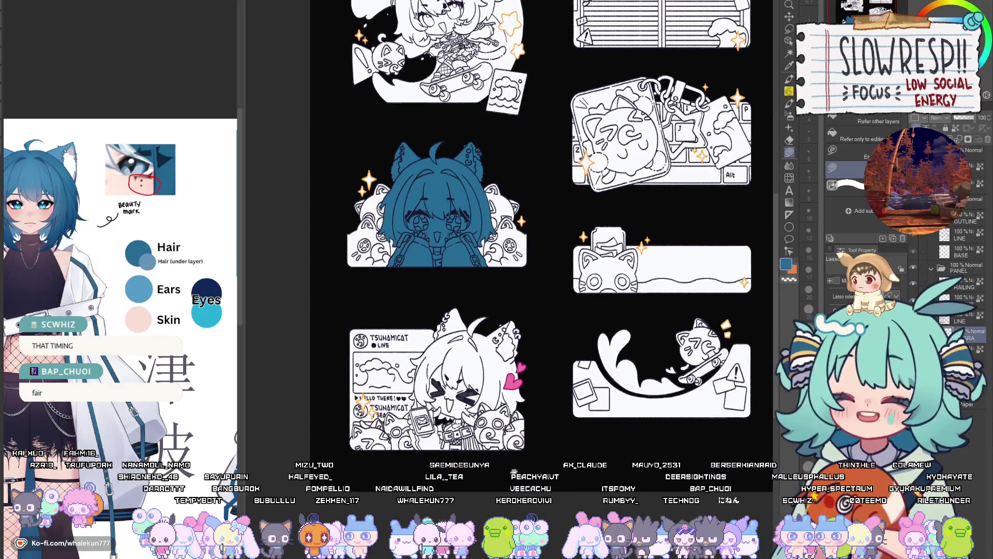
left_click_drag(504, 375, 512, 365)
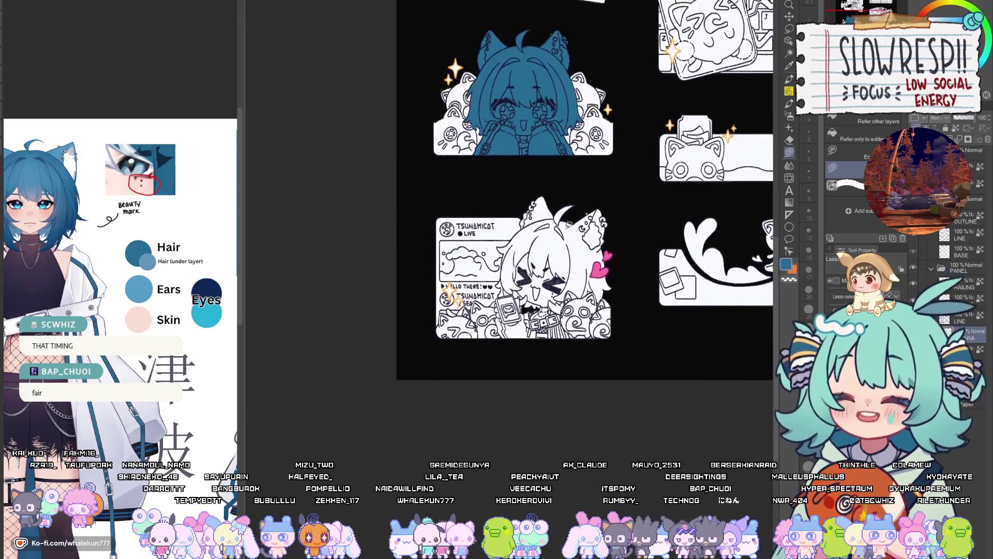
scroll(403, 373, "up", 5)
mouse_move(600, 103)
left_mouse_down()
mouse_move(535, 161)
mouse_move(511, 227)
mouse_move(494, 357)
mouse_move(500, 398)
mouse_move(700, 124)
mouse_move(730, 196)
mouse_move(734, 290)
mouse_move(719, 362)
mouse_move(644, 414)
mouse_move(630, 381)
left_mouse_up()
scroll(600, 261, "up", 2)
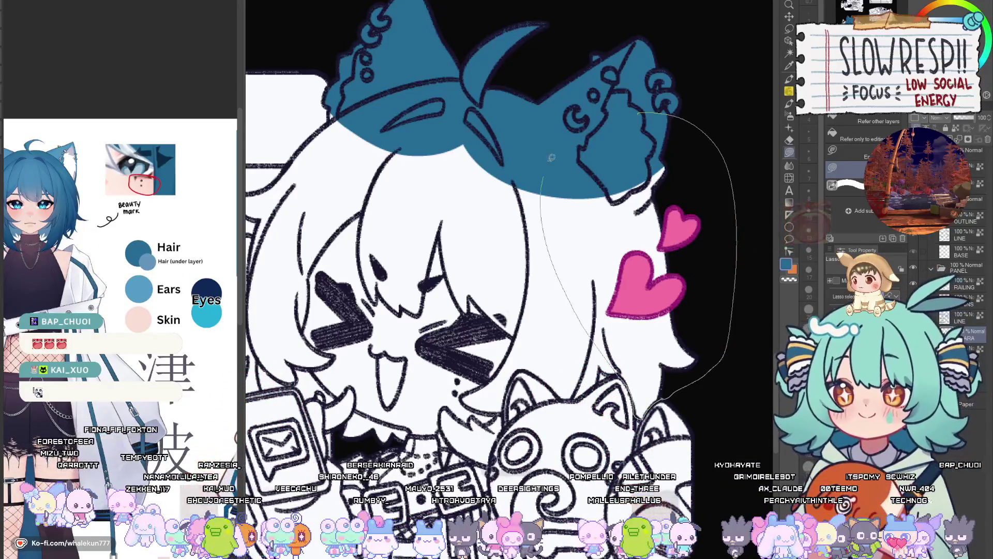
Fill the Live chibi's hair sections beside and left of the head blue.
scroll(667, 279, "up", 5)
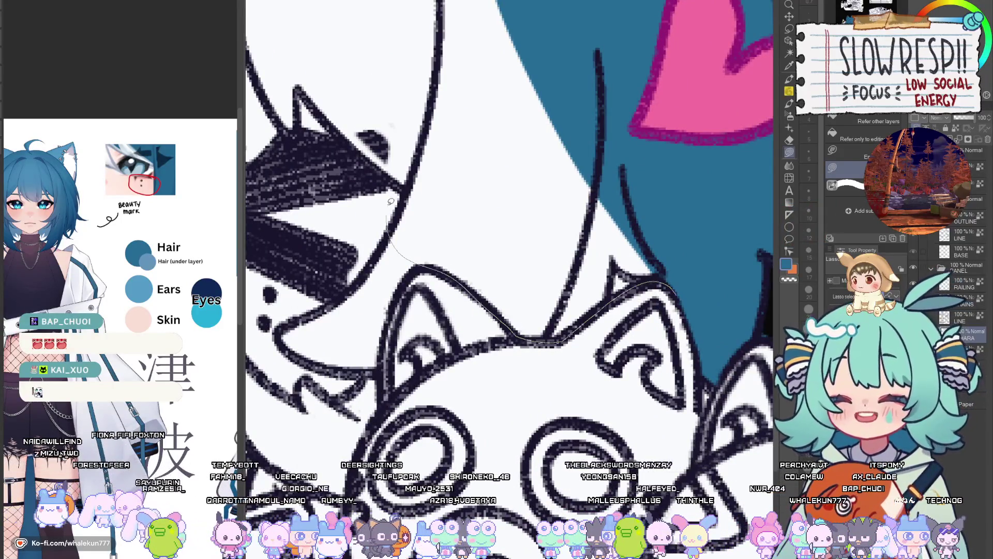
left_click_drag(391, 201, 391, 203)
left_click_drag(471, 293, 565, 251)
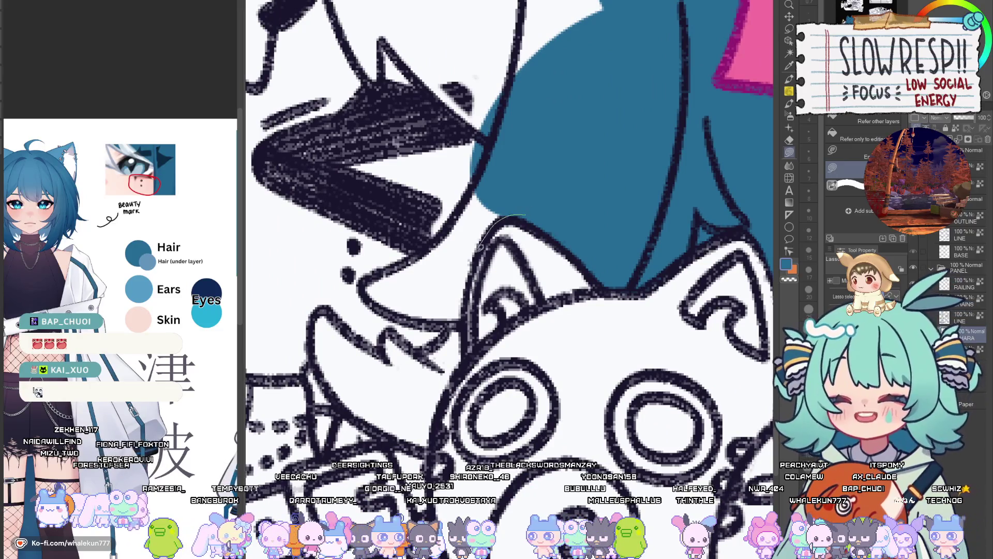
left_click_drag(365, 299, 364, 189)
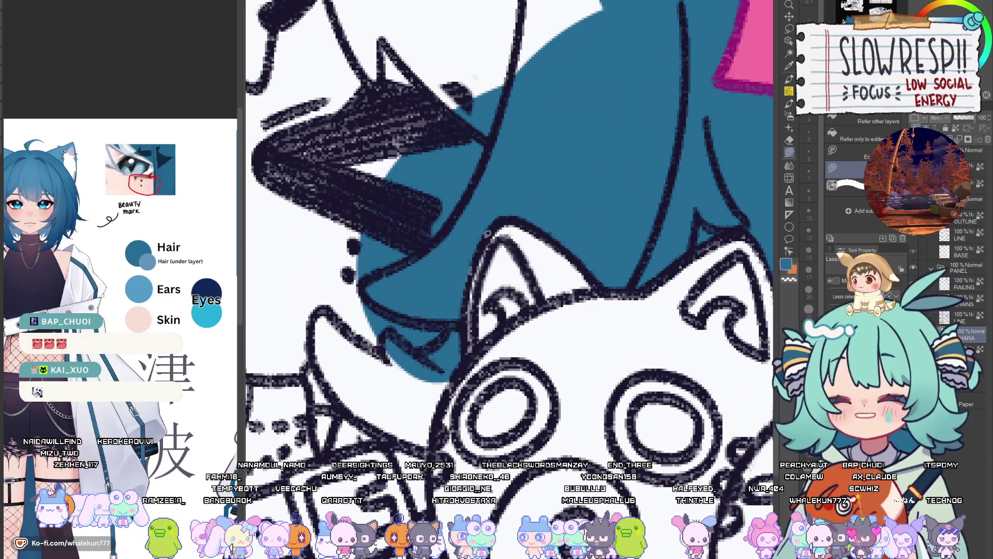
scroll(487, 234, "down", 5)
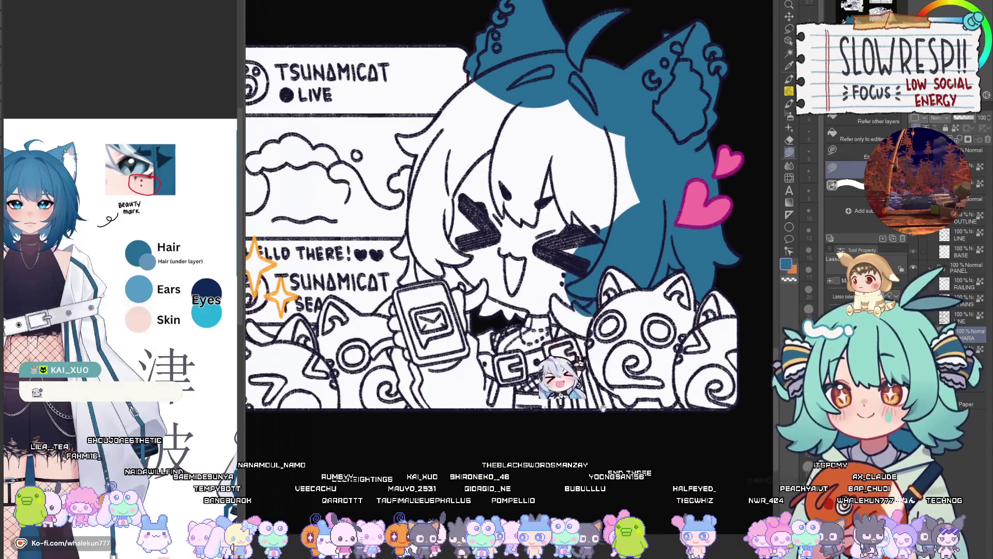
scroll(509, 233, "up", 5)
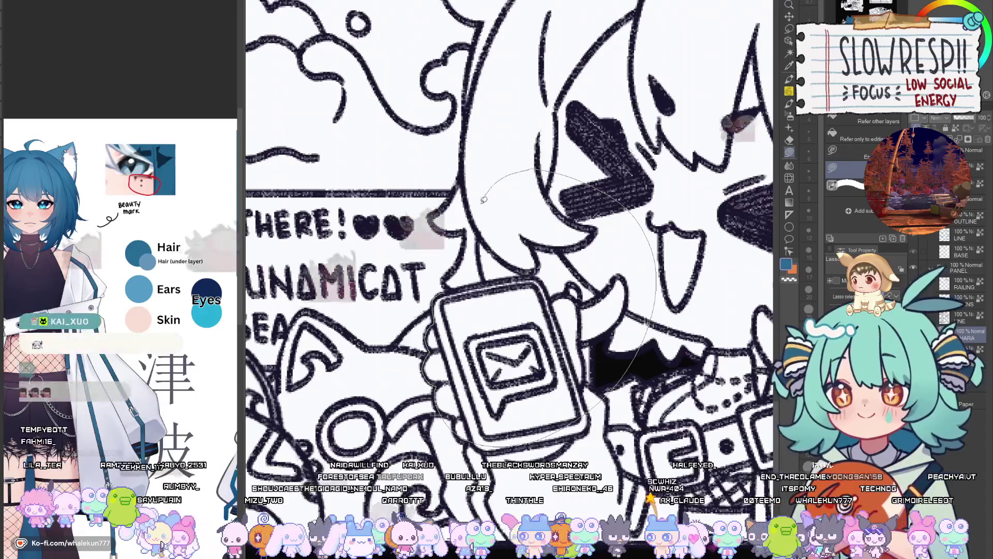
Stamp a blue brush dab behind the phone and fill the hair below it blue.
left_click(539, 308)
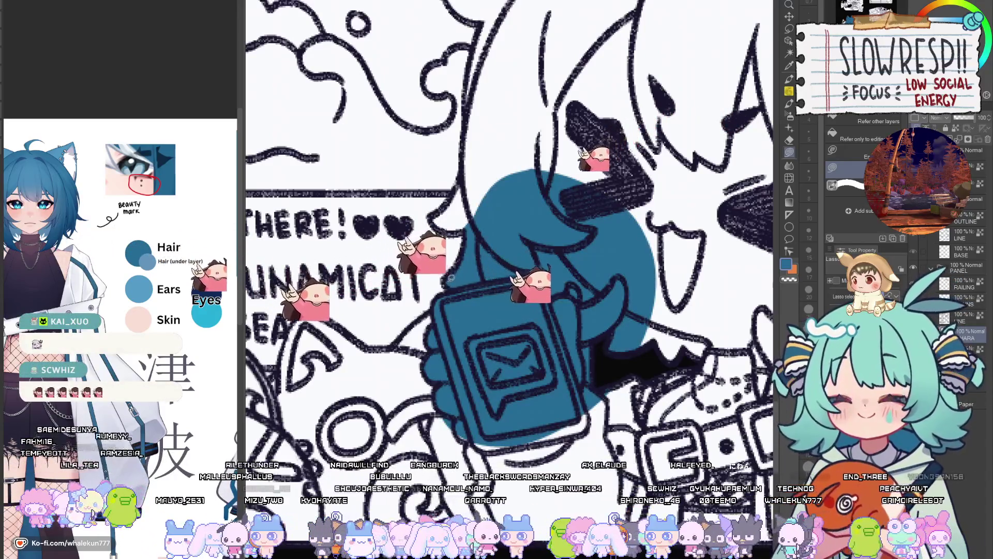
left_click_drag(451, 278, 528, 196)
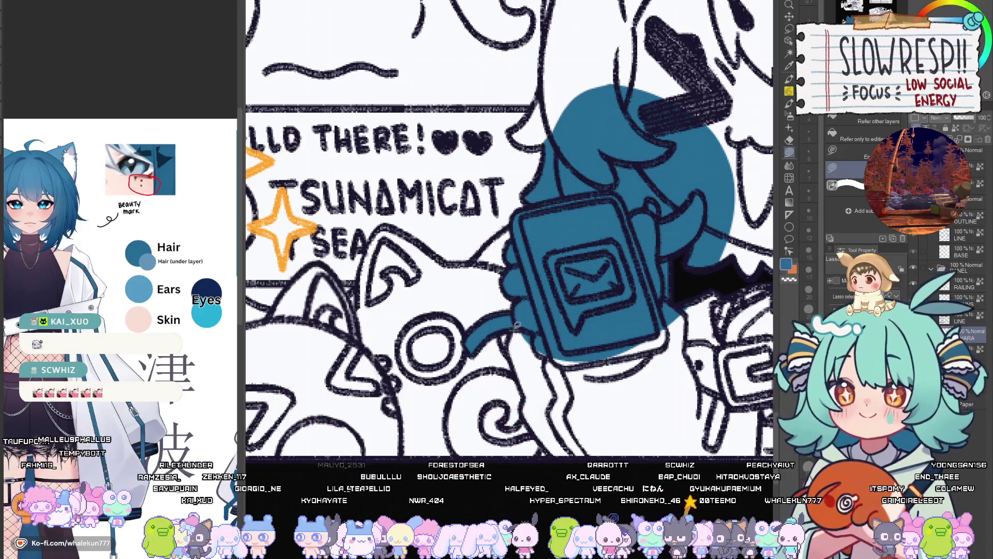
left_click_drag(509, 345, 494, 336)
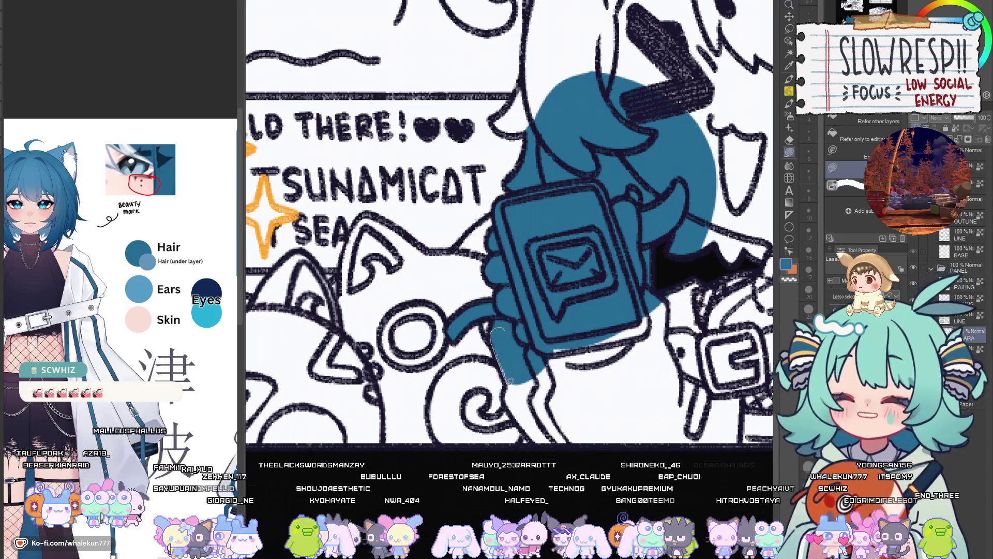
left_click_drag(608, 284, 605, 282)
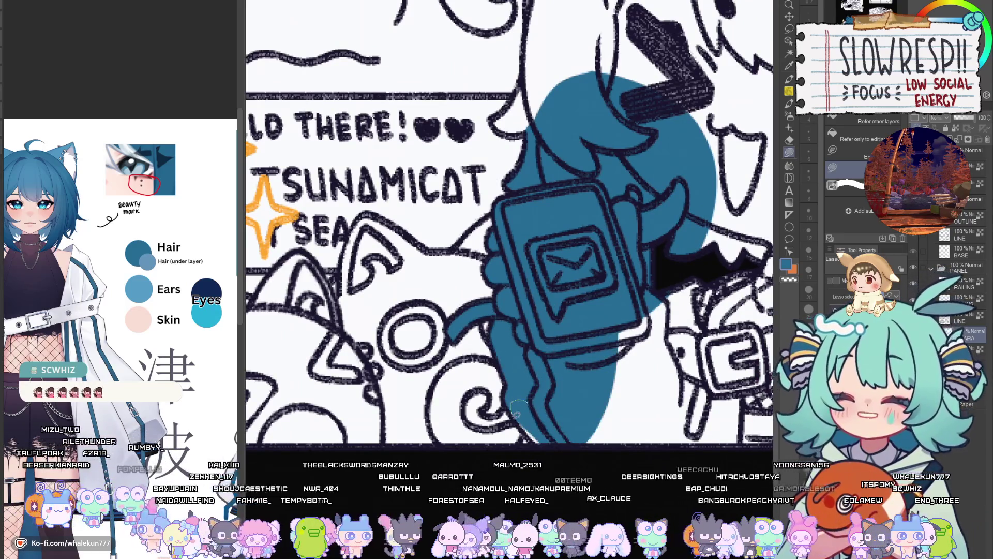
scroll(585, 443, "down", 2)
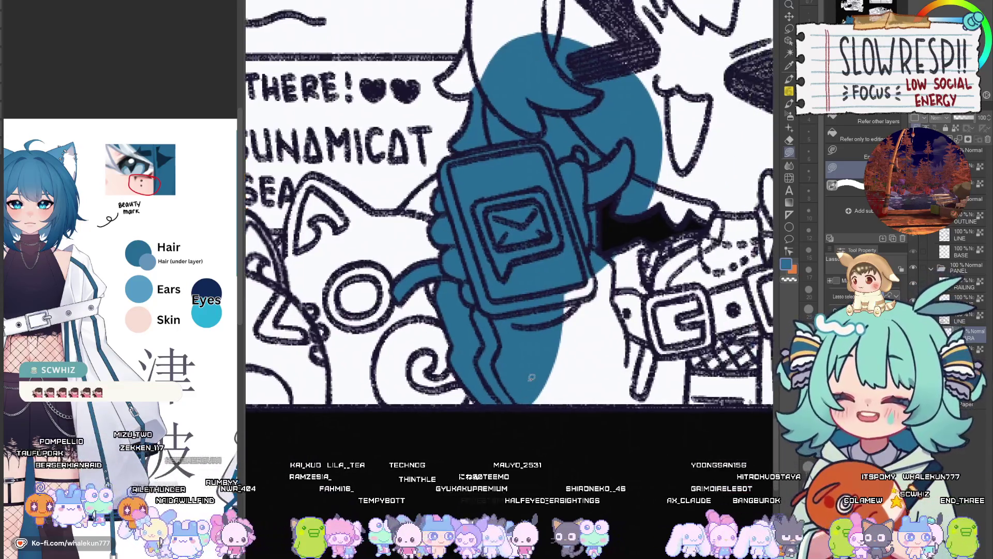
scroll(533, 381, "down", 2)
key("h")
key("h")
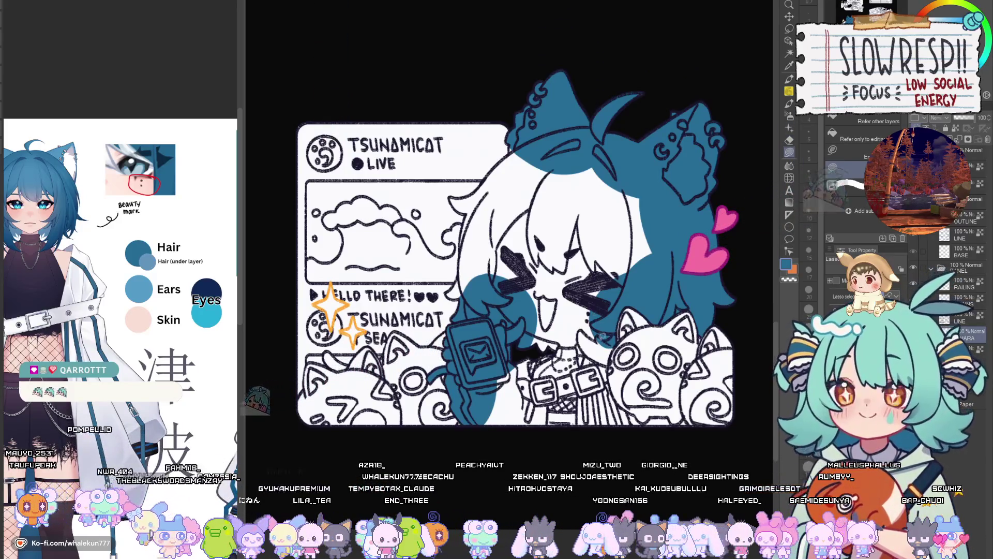
Fill the hair around the Live chibi's face and belt blue, flipping the view to check.
scroll(528, 328, "up", 2)
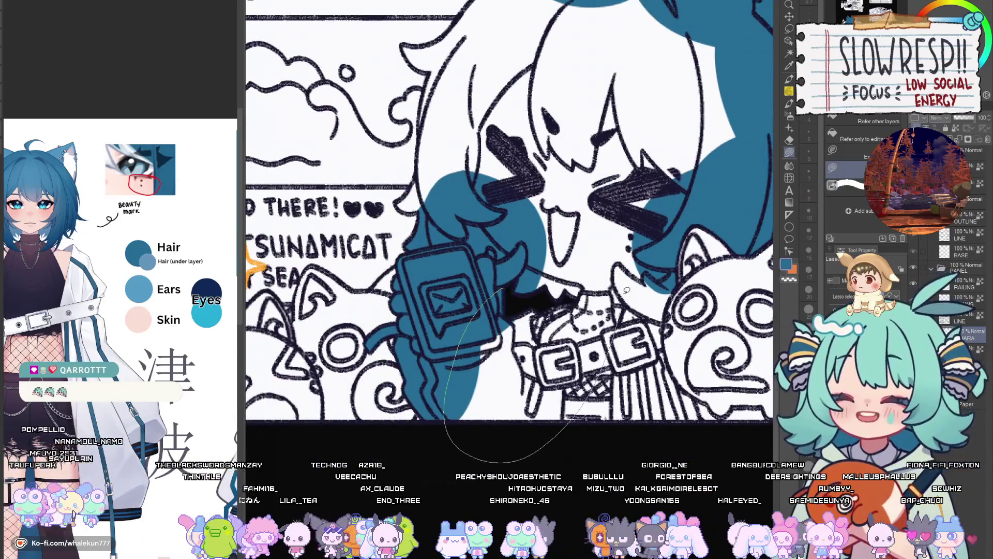
left_click_drag(627, 290, 628, 289)
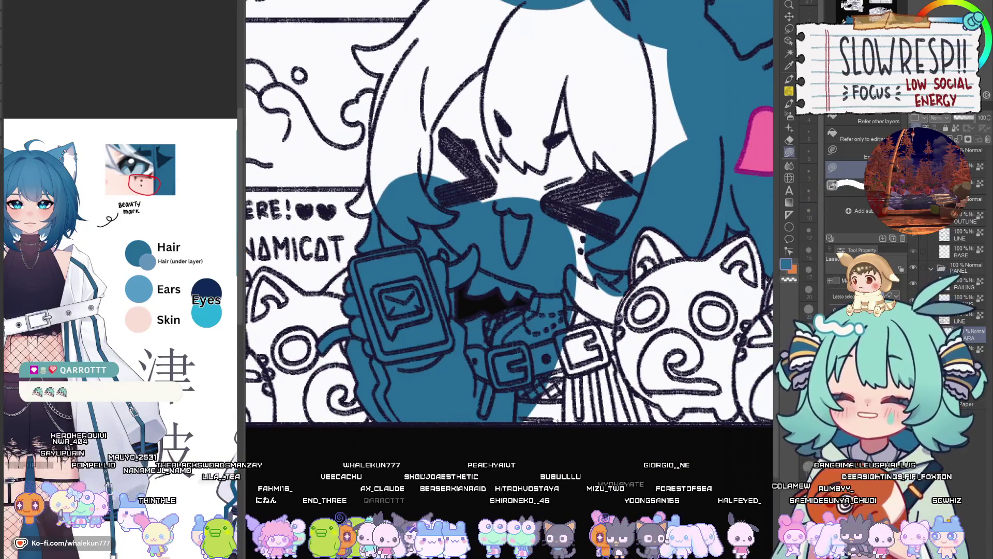
left_click_drag(470, 320, 646, 316)
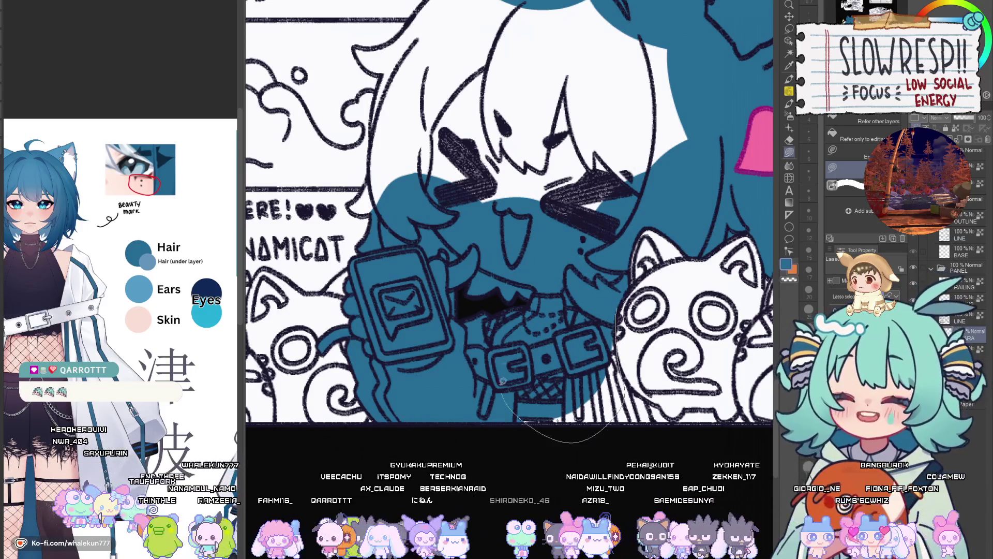
left_click_drag(502, 380, 557, 383)
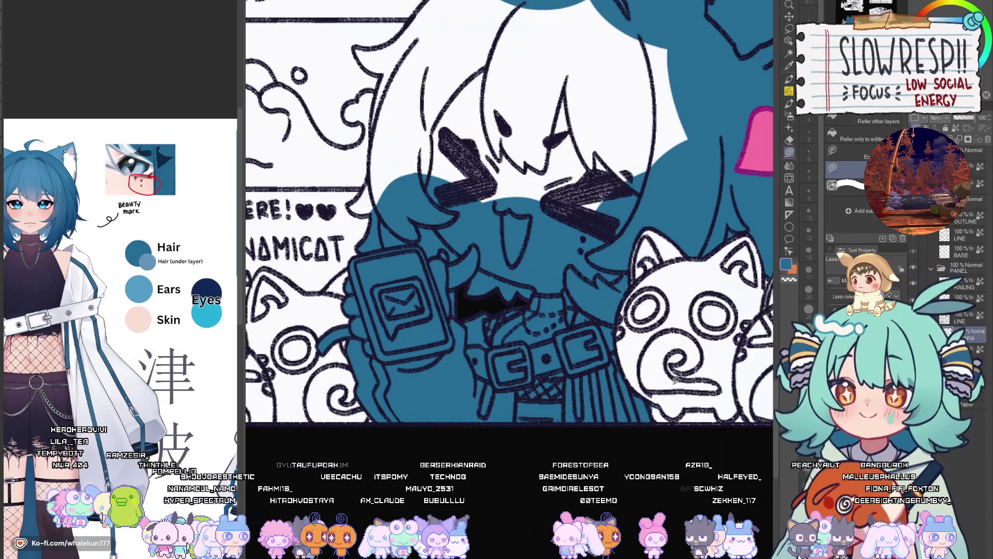
key("h")
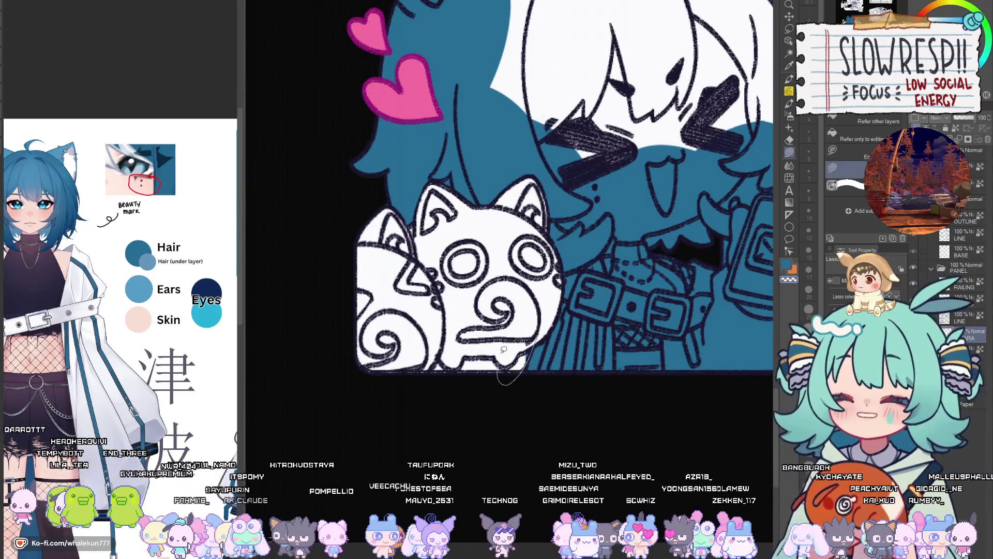
key("h")
scroll(559, 393, "down", 3)
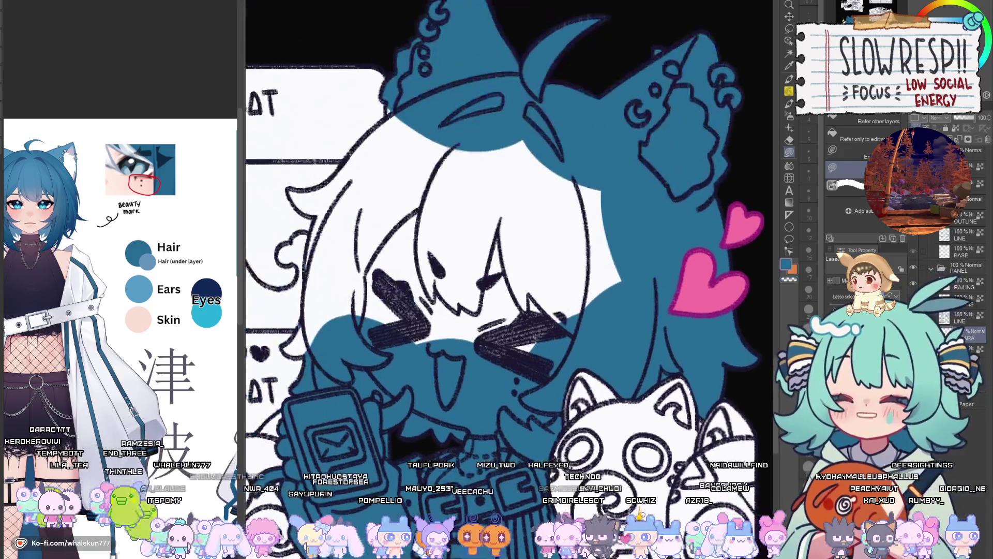
scroll(575, 456, "up", 4)
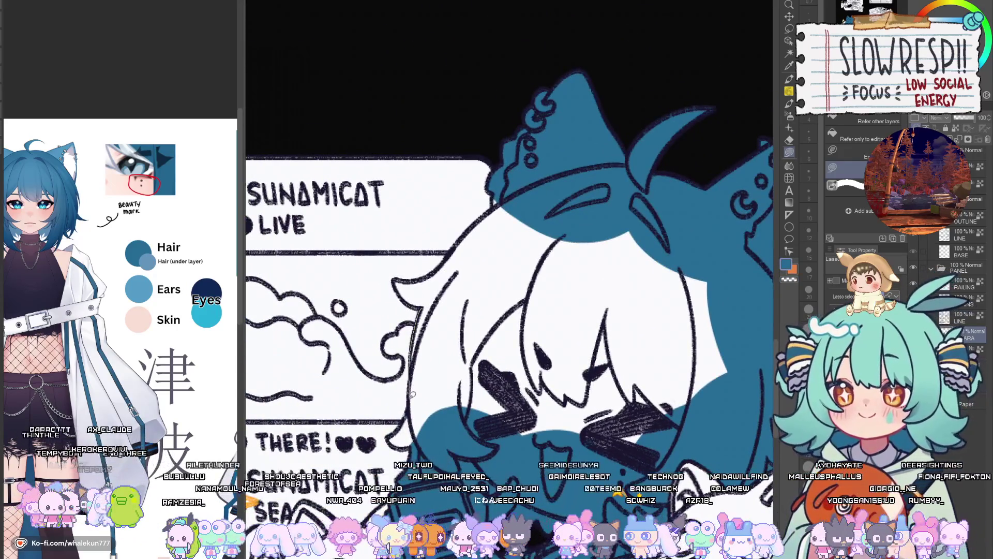
Fill the remaining hair left of and over the face blue.
left_click_drag(393, 434, 485, 338)
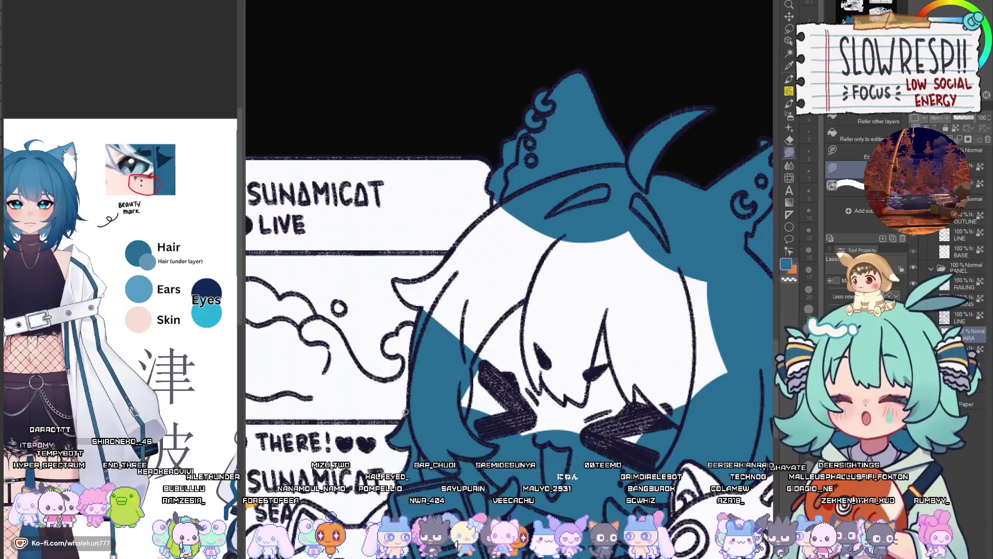
left_click_drag(418, 371, 441, 378)
mouse_move(454, 318)
left_mouse_down()
mouse_move(464, 358)
mouse_move(439, 336)
mouse_move(540, 253)
mouse_move(494, 305)
left_mouse_up()
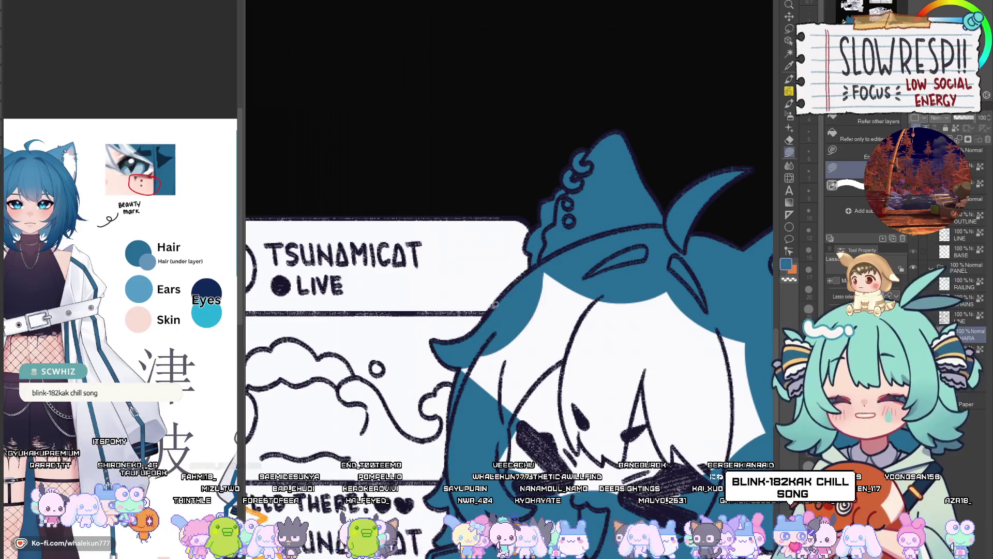
left_click_drag(675, 285, 569, 259)
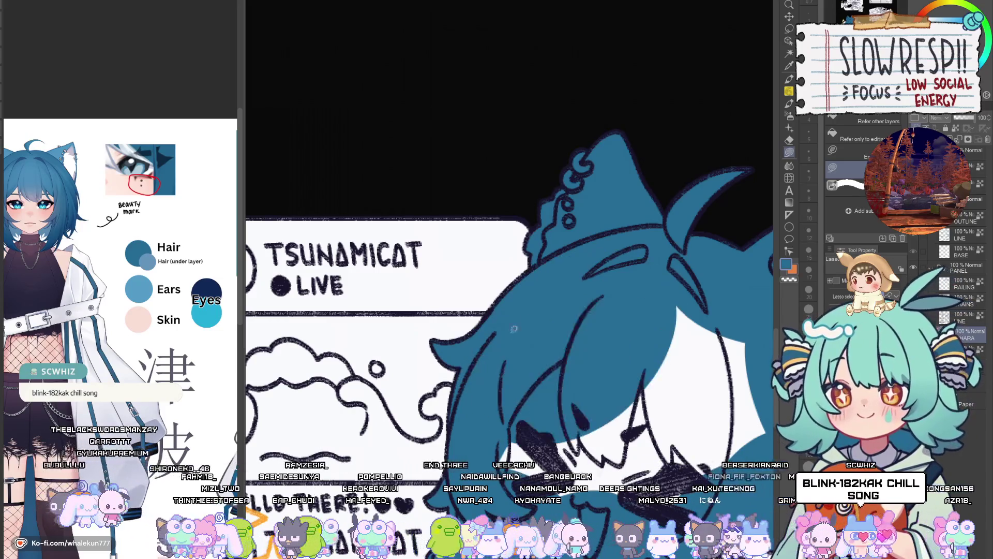
left_click_drag(542, 388, 489, 307)
left_click_drag(647, 189, 646, 190)
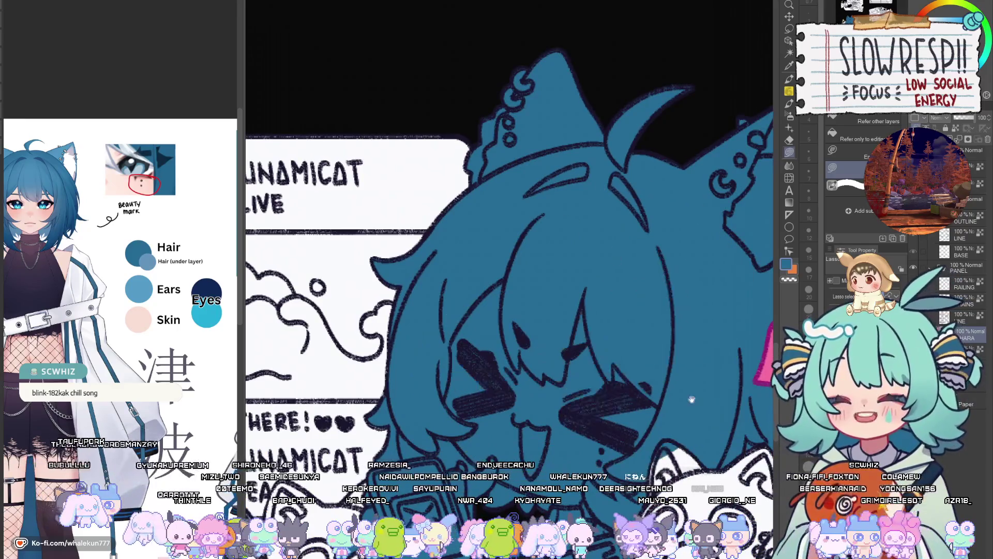
left_click_drag(657, 443, 587, 363)
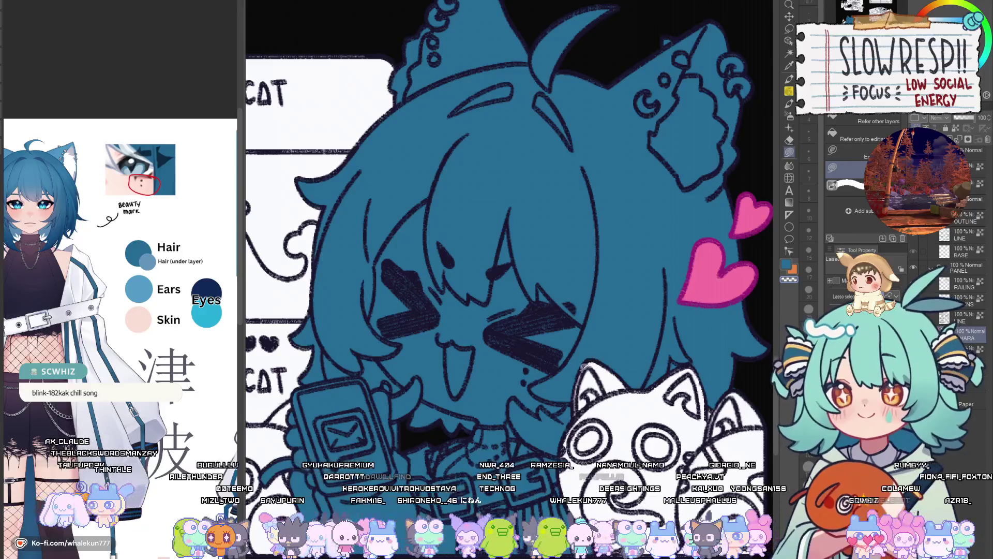
Zoom out and pan to compare the Live chibi with the other panels.
scroll(579, 393, "down", 5)
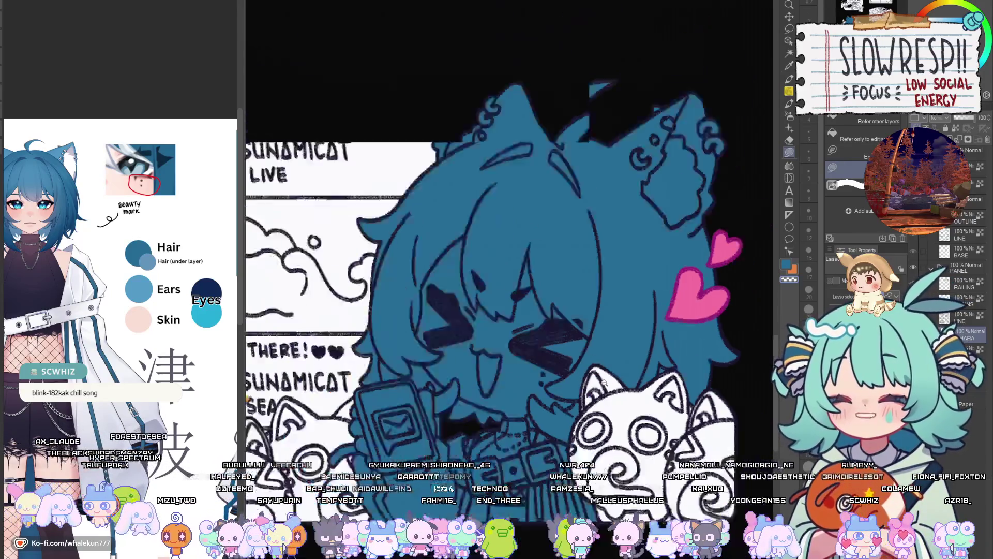
scroll(650, 367, "up", 1)
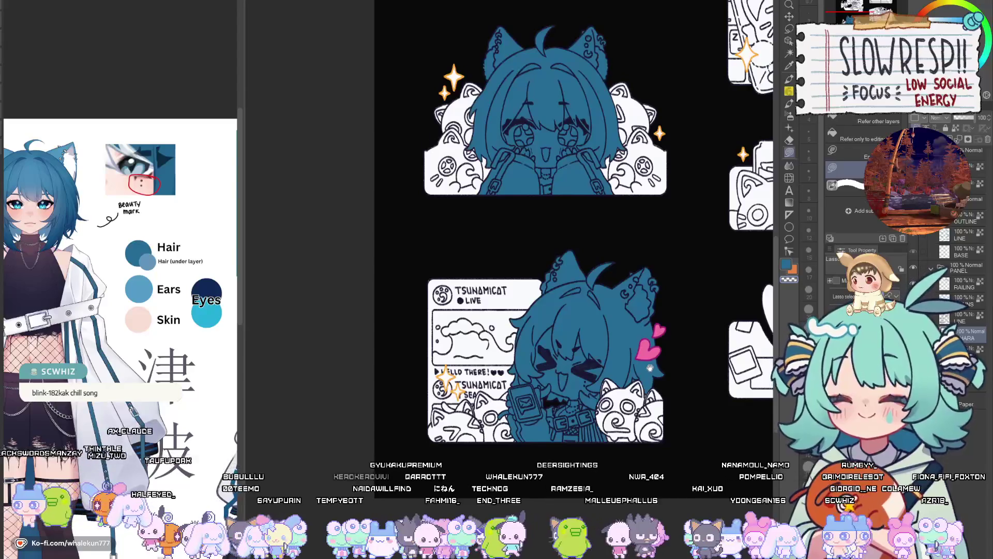
left_click_drag(650, 367, 583, 366)
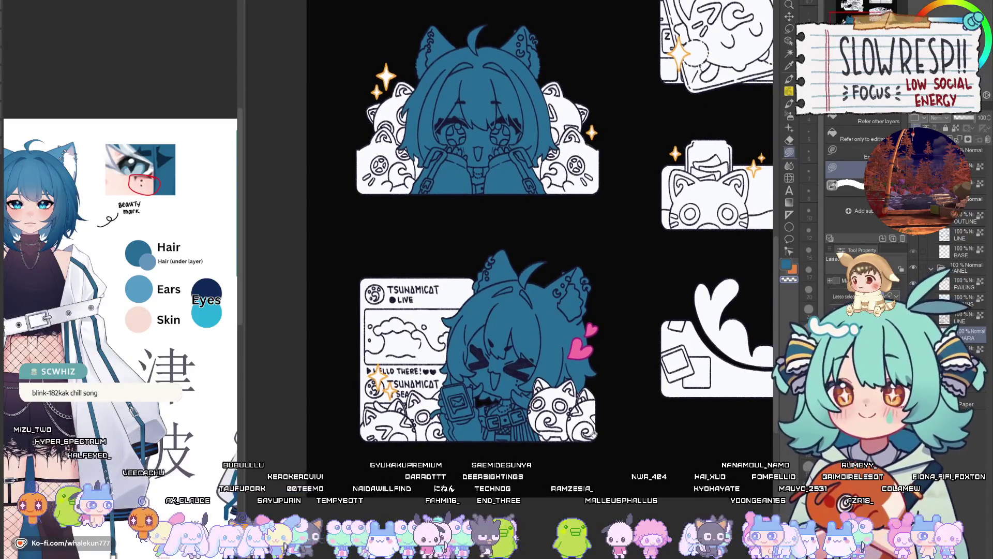
left_click_drag(592, 434, 587, 479)
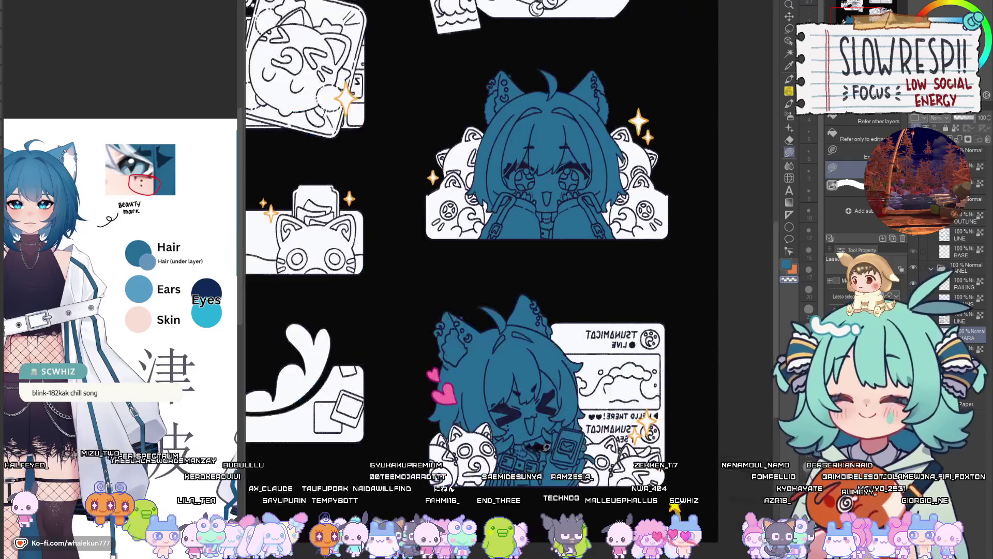
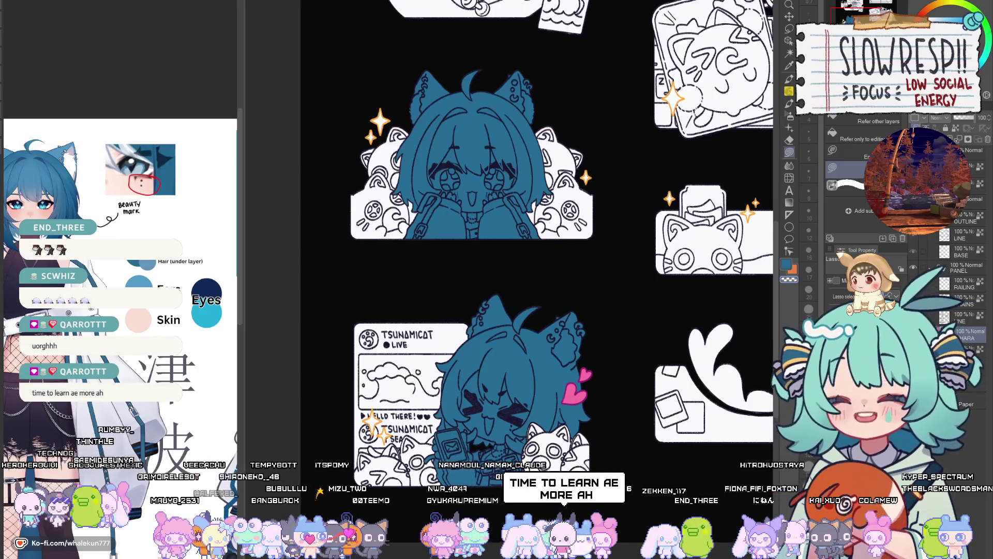
Pan and zoom from the cat-eared girl panels to the chibi skateboarding sticker.
mouse_move(642, 514)
left_mouse_down()
mouse_move(596, 377)
mouse_move(387, 477)
left_mouse_up()
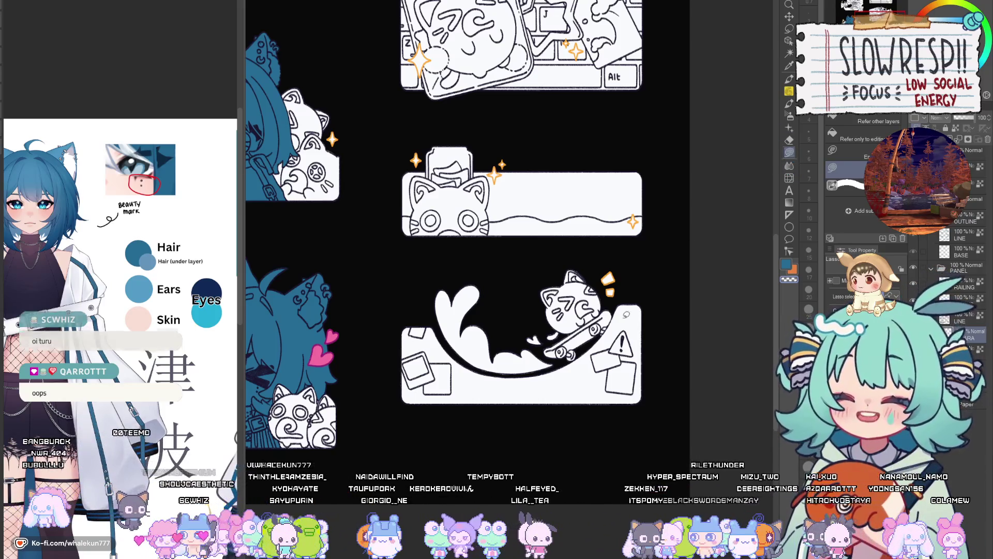
scroll(481, 285, "down", 2)
left_click_drag(479, 287, 503, 388)
scroll(503, 387, "up", 5)
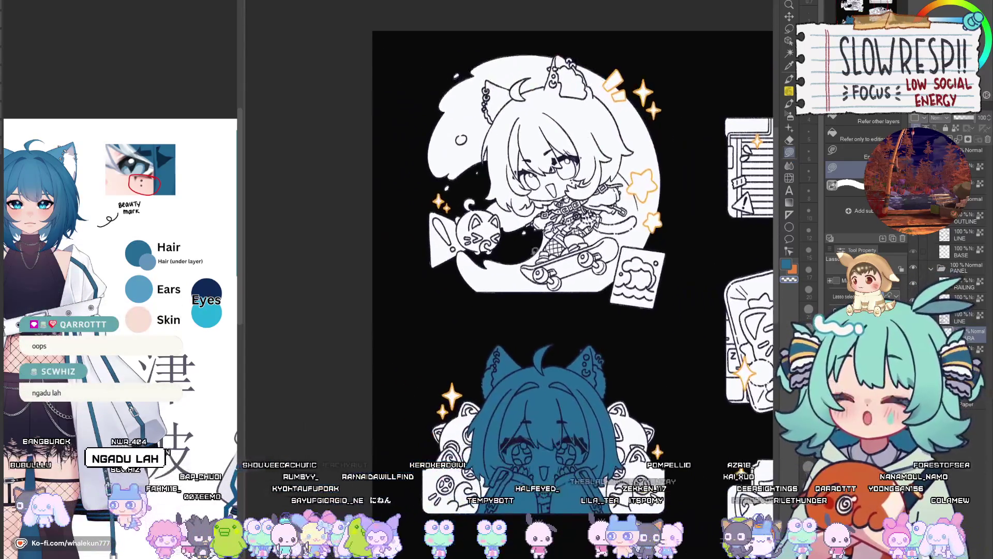
Lasso-fill the cat ear and earring tip blue, then begin outlining the crescent moon.
scroll(457, 220, "up", 3)
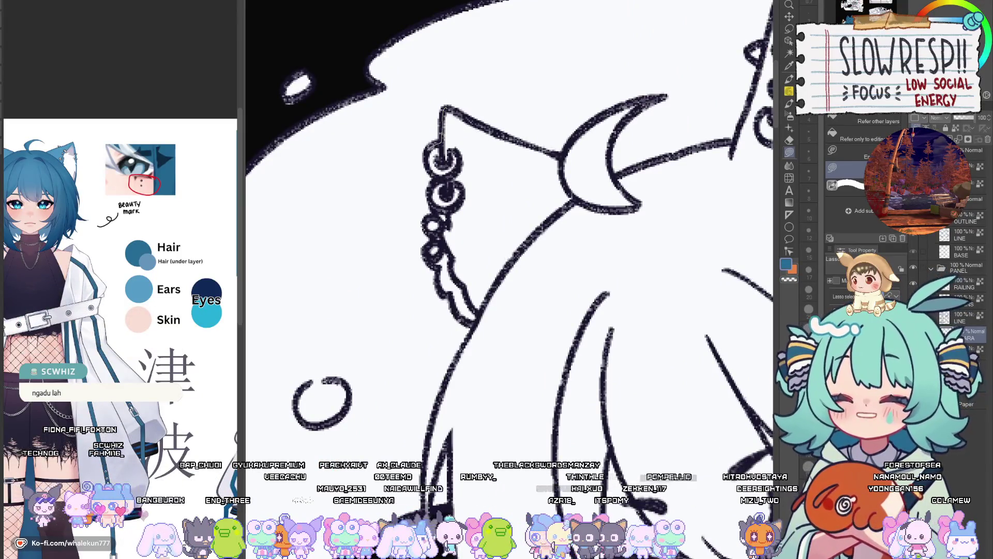
mouse_move(469, 163)
left_mouse_down()
mouse_move(446, 174)
mouse_move(452, 216)
left_mouse_up()
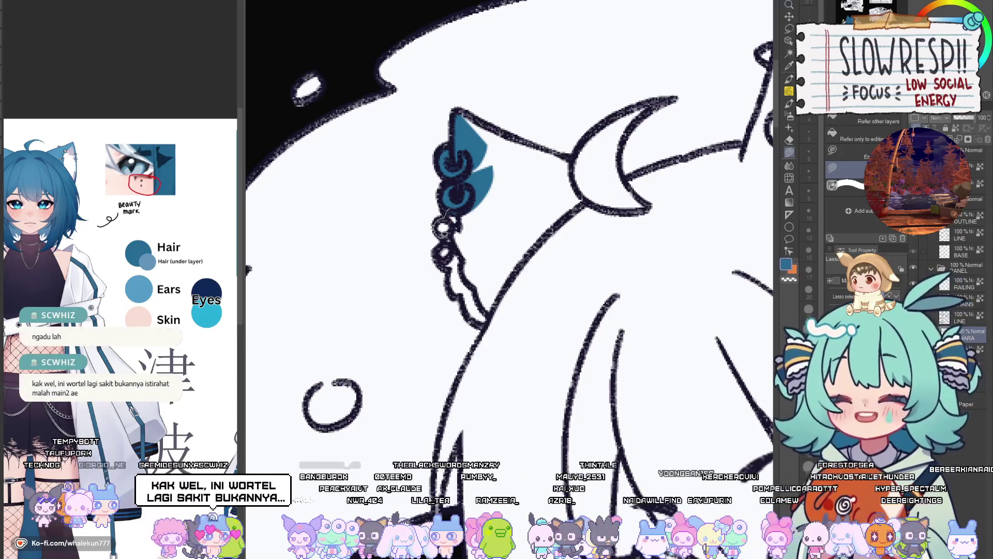
mouse_move(464, 302)
left_mouse_down()
mouse_move(548, 290)
mouse_move(501, 179)
mouse_move(491, 274)
mouse_move(512, 306)
left_mouse_up()
key("h")
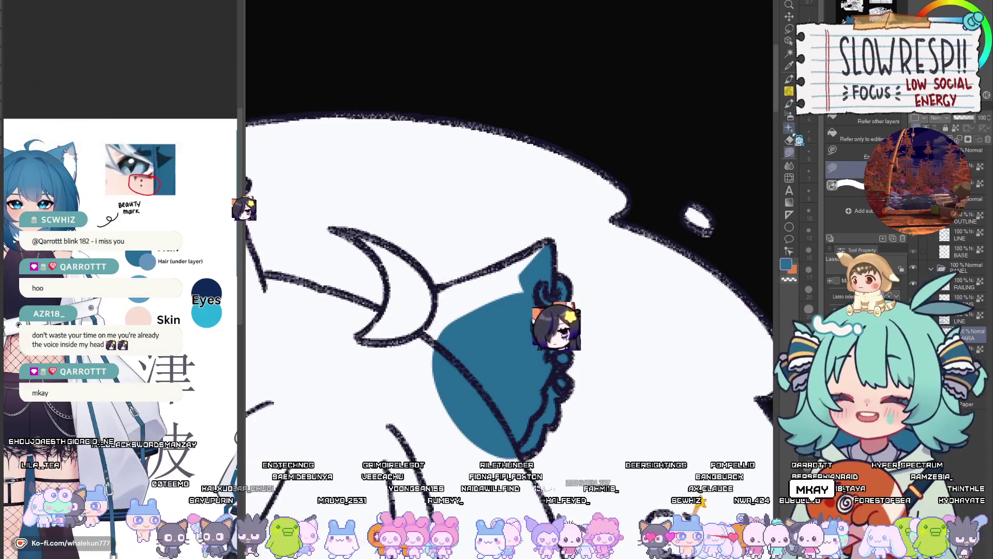
left_click_drag(500, 319, 581, 328)
Continue the fill outline beside the crescent moon, flipping and rotating the view to check it.
mouse_move(512, 299)
left_mouse_down()
mouse_move(501, 315)
mouse_move(575, 283)
mouse_move(531, 279)
left_mouse_up()
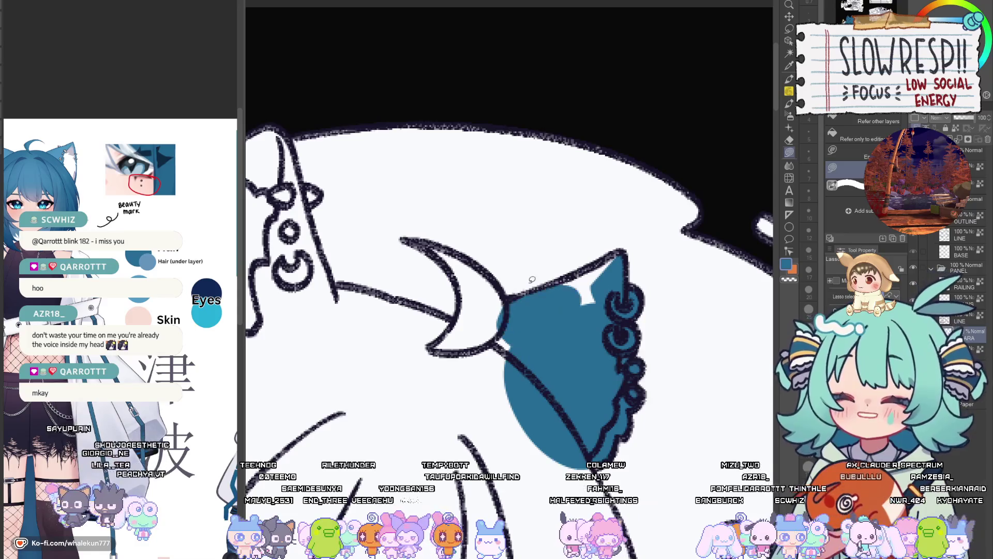
key("h")
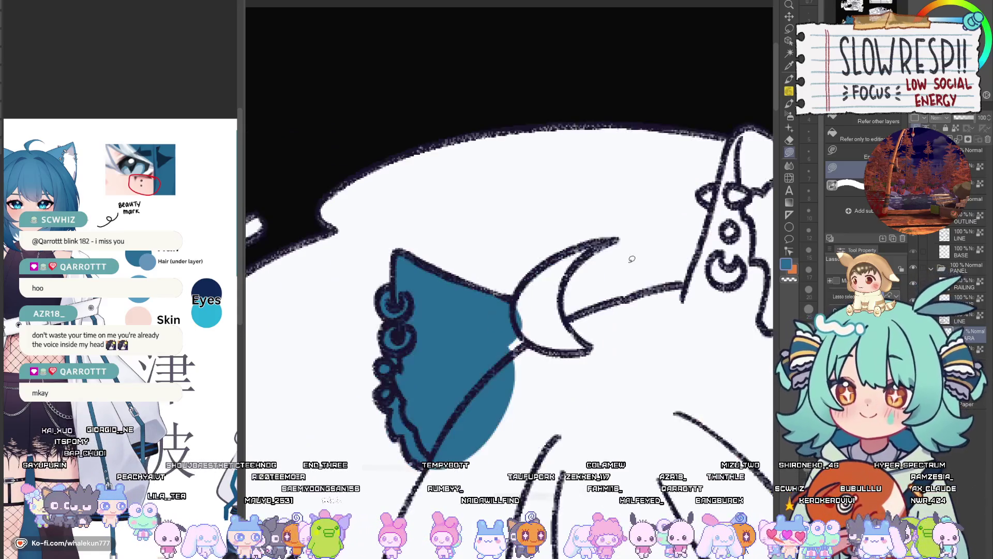
key("minus")
key("minus")
key("minus")
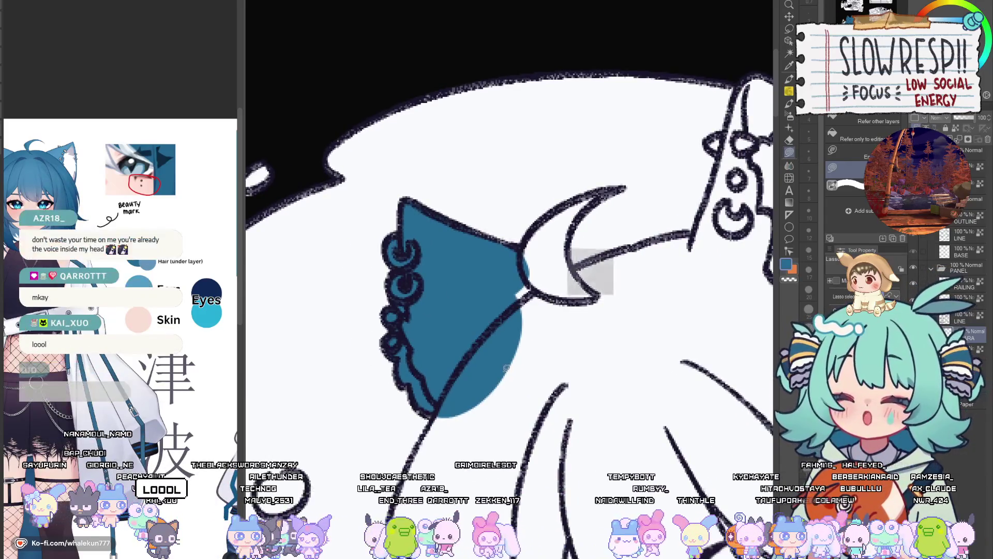
key("h")
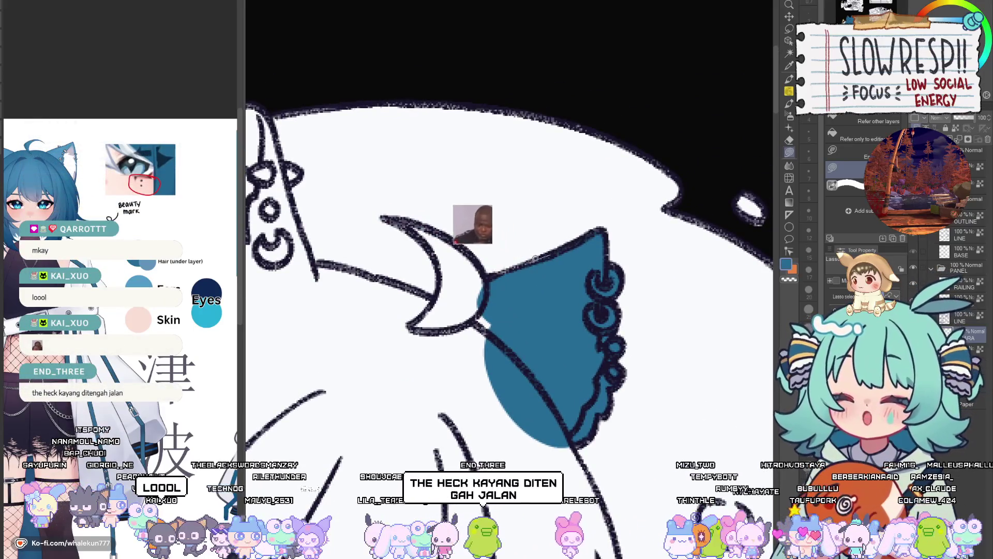
key("h")
left_click_drag(548, 284, 528, 354)
key("h")
key("h")
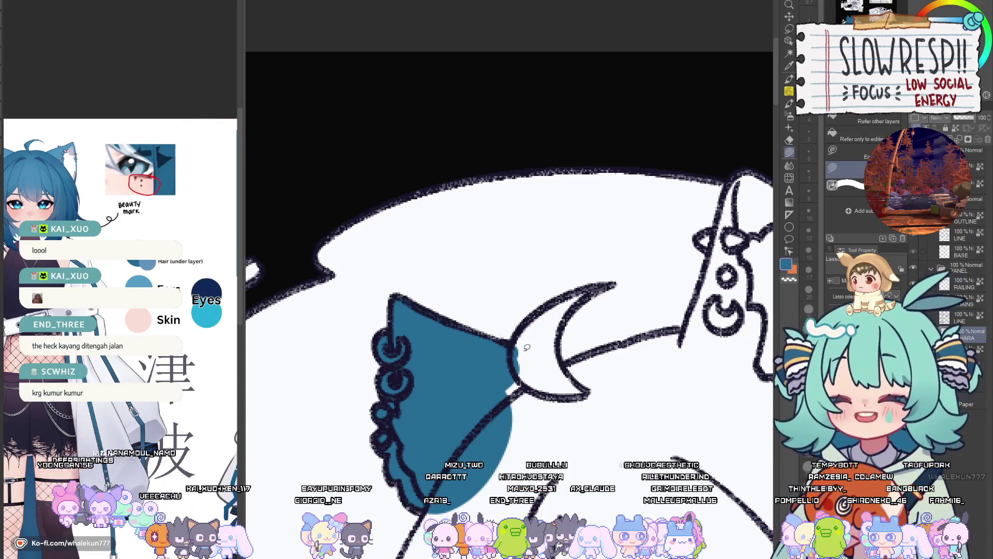
scroll(526, 348, "down", 2)
mouse_move(615, 252)
left_mouse_down()
mouse_move(517, 301)
mouse_move(559, 341)
left_mouse_up()
Fill the crescent moon and the hair just right of it blue.
left_click_drag(587, 265, 615, 252)
scroll(573, 271, "right", 2)
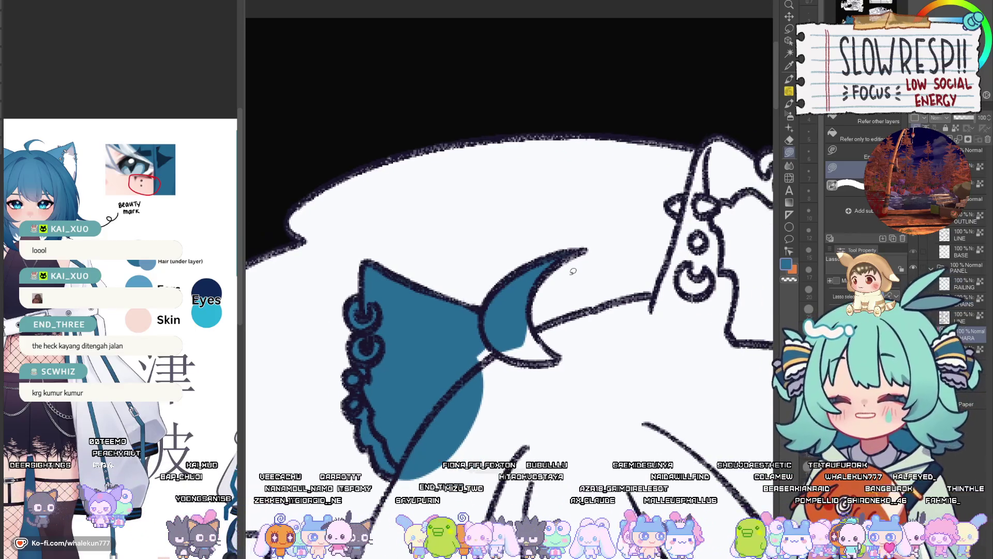
scroll(558, 321, "right", 2)
mouse_move(574, 316)
left_mouse_down()
mouse_move(558, 321)
mouse_move(548, 347)
left_mouse_up()
left_click_drag(605, 295, 533, 354)
Extend the blue fill into the hair below the crescent.
scroll(537, 372, "down", 5)
scroll(537, 372, "left", 3)
left_click_drag(547, 223, 527, 260)
mouse_move(554, 315)
left_mouse_down()
mouse_move(595, 230)
mouse_move(517, 326)
mouse_move(545, 234)
left_mouse_up()
scroll(538, 259, "up", 5)
scroll(538, 259, "right", 3)
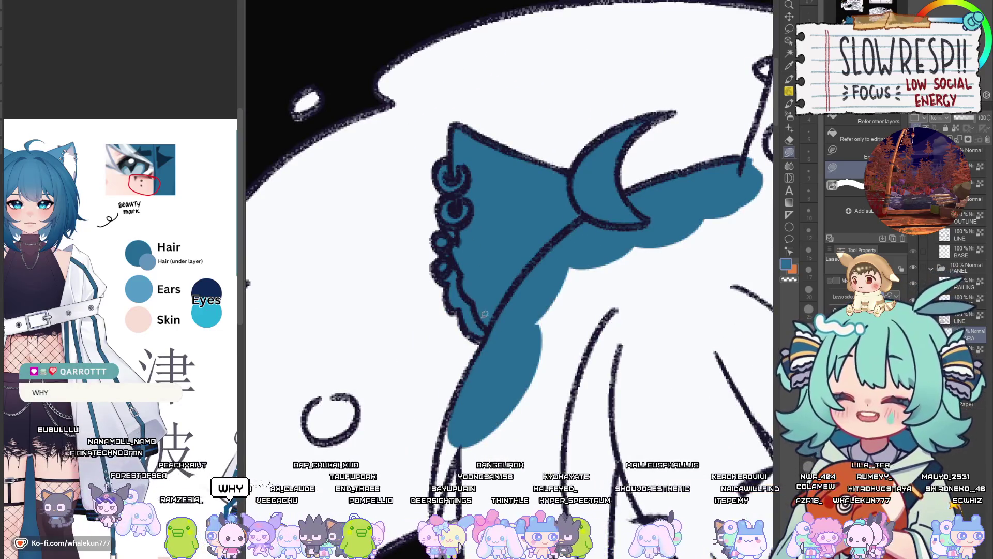
Outline and fill the long hair strand beside the face blue, down to its tip.
scroll(487, 320, "down", 3)
scroll(486, 321, "left", 2)
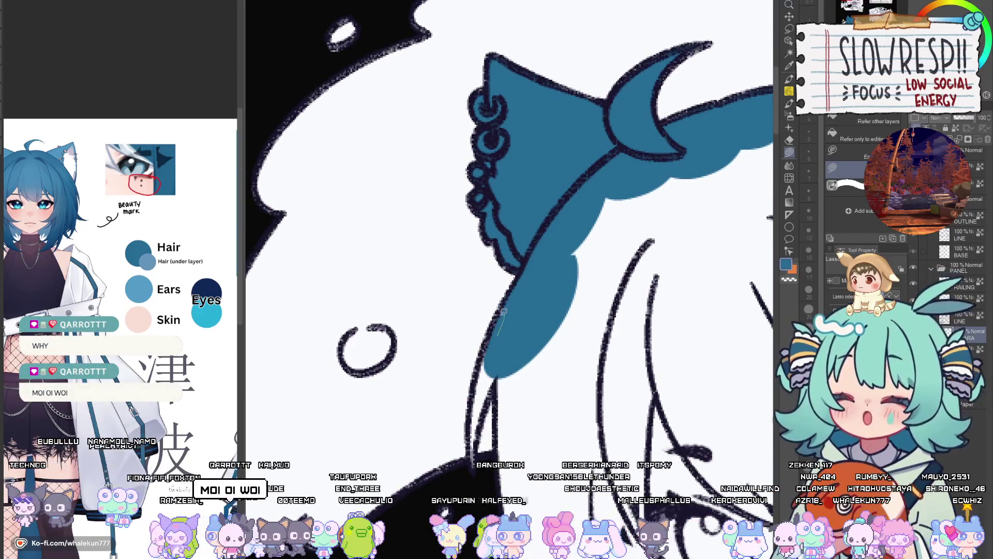
scroll(509, 313, "down", 2)
scroll(510, 313, "left", 1)
mouse_move(496, 370)
left_mouse_down()
mouse_move(481, 440)
mouse_move(485, 323)
left_mouse_up()
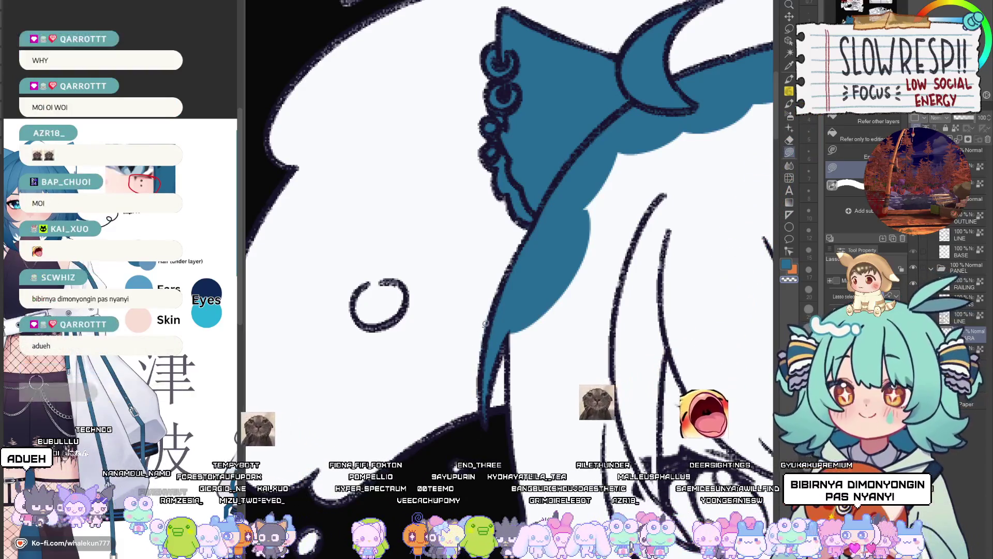
left_click_drag(510, 360, 472, 332)
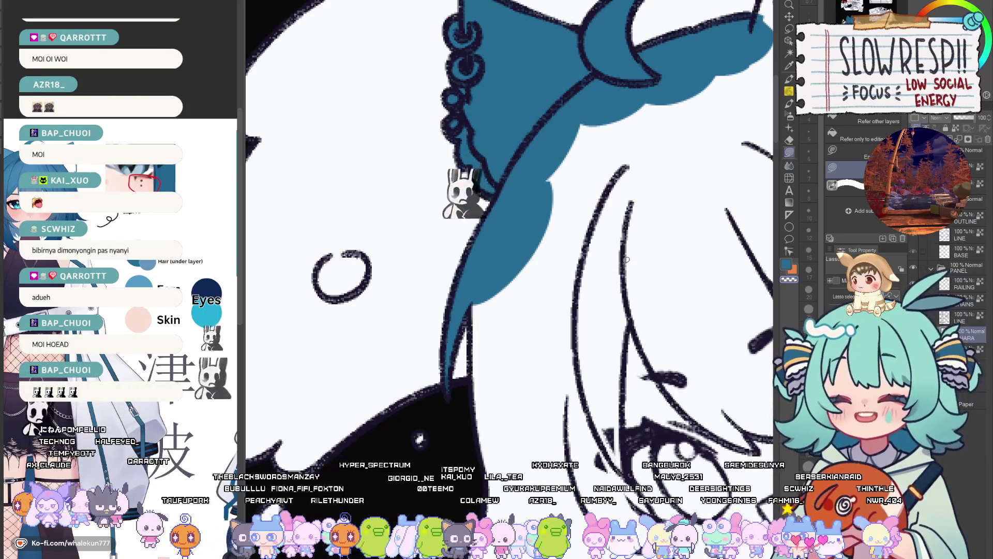
scroll(626, 259, "down", 3)
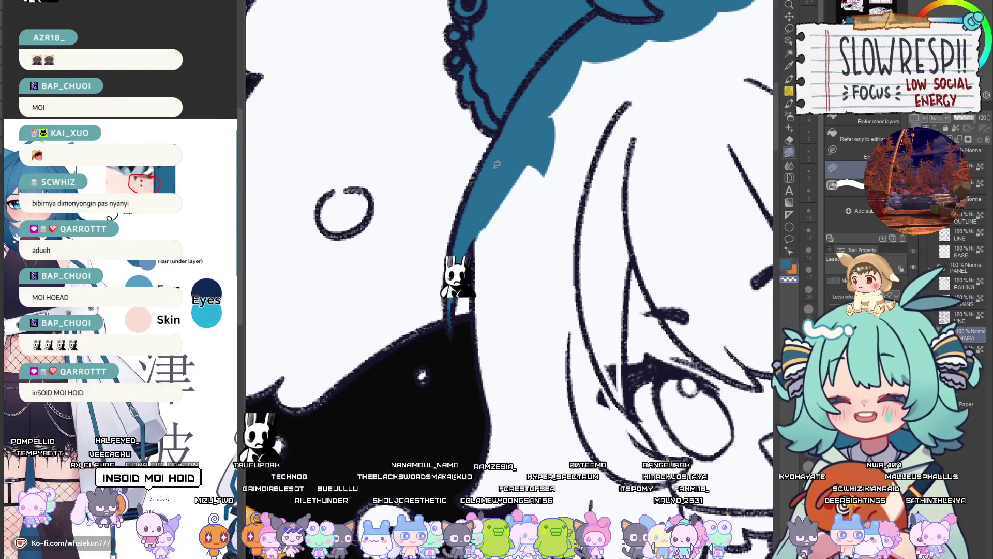
mouse_move(494, 215)
left_mouse_down()
mouse_move(473, 310)
mouse_move(523, 432)
mouse_move(631, 220)
left_mouse_up()
scroll(610, 181, "down", 5)
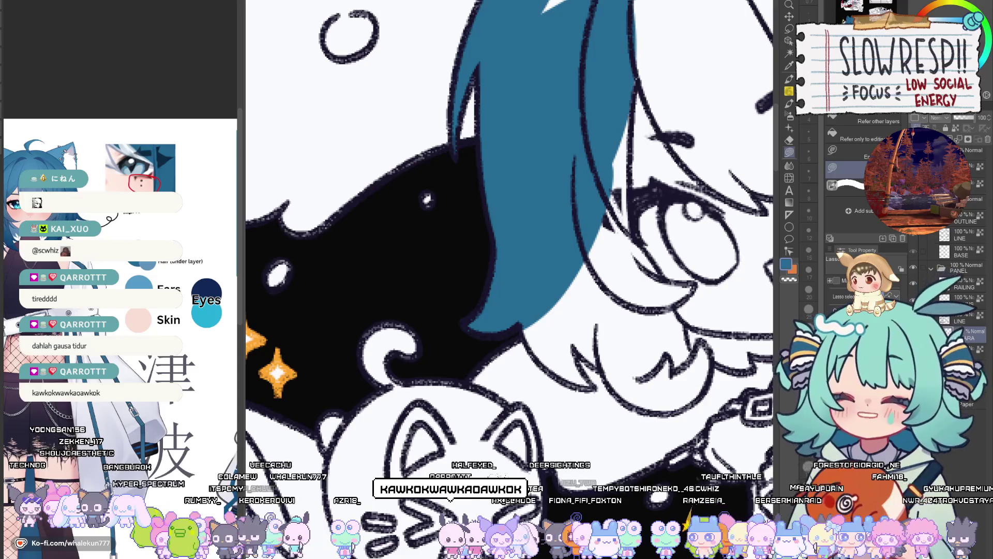
Widen the strand fill and fill the hair around the chin and over the eye blue.
left_click_drag(580, 286, 502, 234)
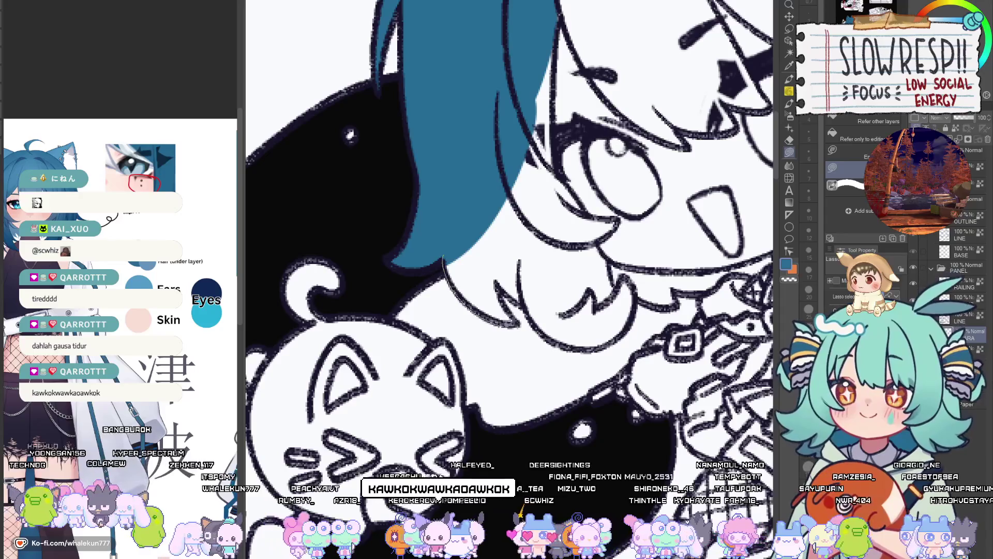
left_click_drag(517, 323, 478, 241)
mouse_move(499, 282)
left_mouse_down()
mouse_move(548, 232)
mouse_move(465, 264)
left_mouse_up()
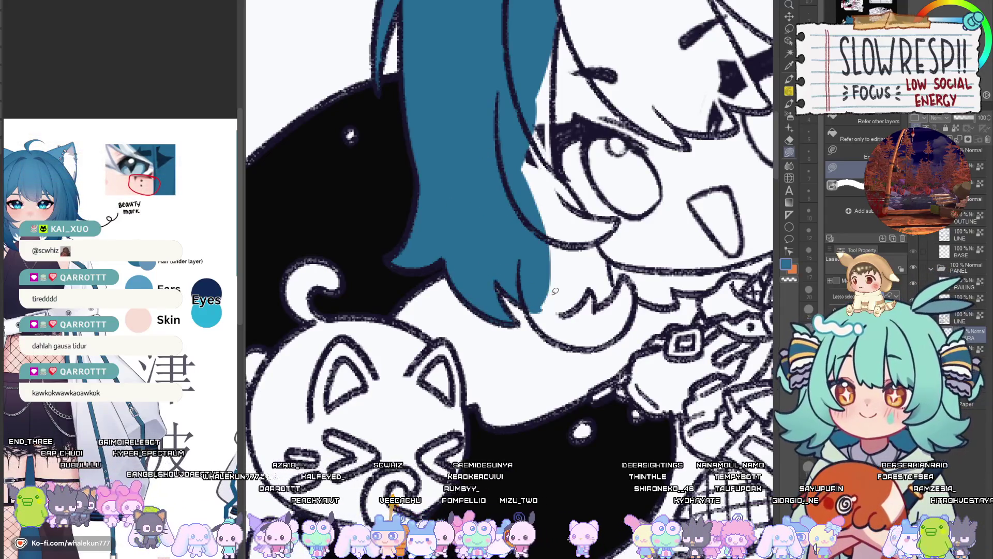
mouse_move(528, 299)
left_mouse_down()
mouse_move(535, 325)
mouse_move(610, 342)
mouse_move(577, 217)
mouse_move(543, 223)
left_mouse_up()
mouse_move(676, 288)
left_mouse_down()
mouse_move(608, 329)
mouse_move(677, 256)
mouse_move(569, 310)
mouse_move(571, 427)
left_mouse_up()
mouse_move(584, 345)
left_mouse_down()
mouse_move(611, 397)
mouse_move(512, 243)
mouse_move(554, 406)
left_mouse_up()
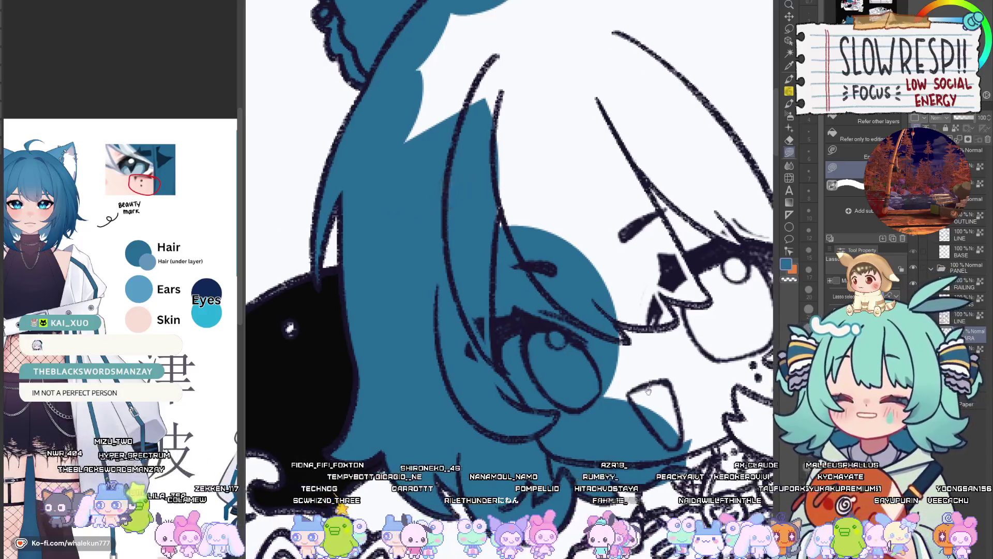
Fill the collar area below the mouth and hair with blue.
scroll(648, 391, "down", 3)
scroll(539, 374, "up", 2)
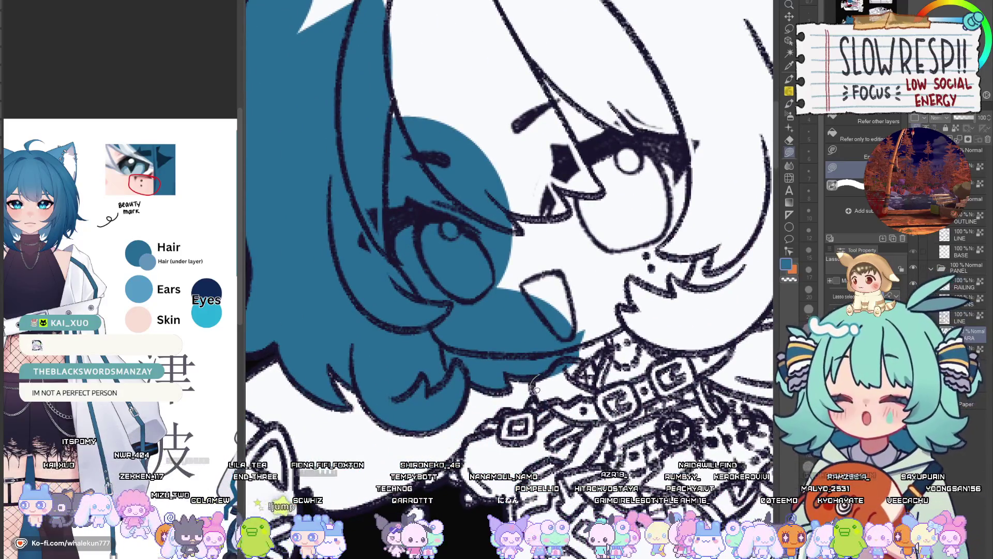
left_click_drag(533, 385, 606, 265)
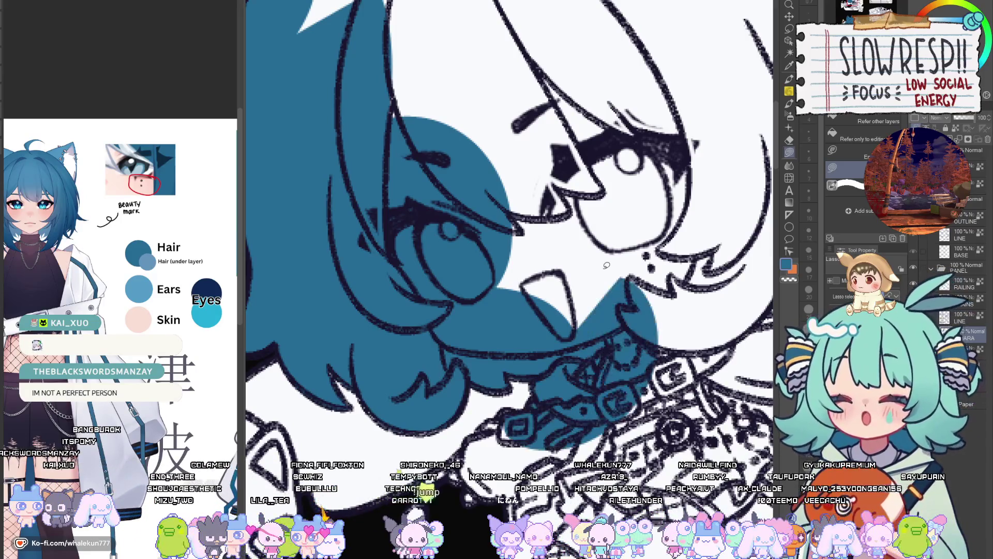
scroll(556, 370, "down", 4)
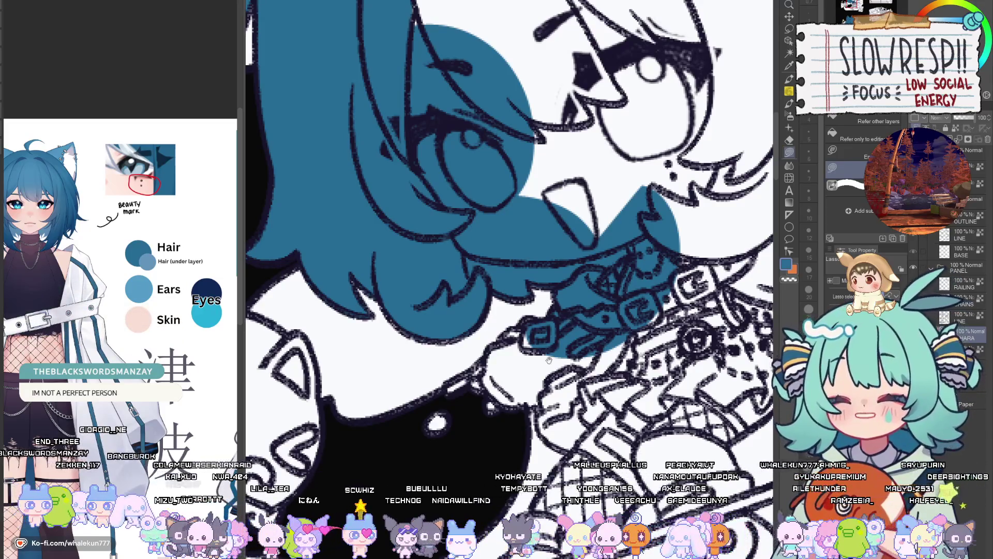
left_click_drag(549, 360, 572, 331)
mouse_move(557, 298)
left_mouse_down()
mouse_move(540, 298)
mouse_move(511, 328)
left_mouse_up()
mouse_move(555, 370)
left_mouse_down()
mouse_move(602, 299)
mouse_move(571, 331)
mouse_move(506, 366)
mouse_move(589, 334)
mouse_move(512, 376)
mouse_move(514, 354)
left_mouse_up()
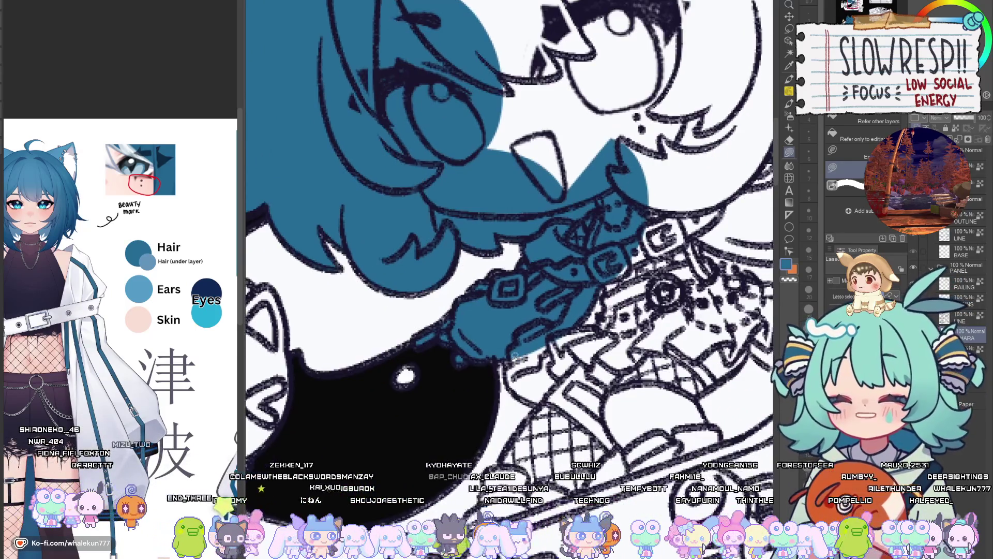
mouse_move(519, 390)
left_mouse_down()
mouse_move(580, 400)
mouse_move(630, 317)
left_mouse_up()
mouse_move(553, 403)
left_mouse_down()
mouse_move(491, 333)
mouse_move(523, 377)
mouse_move(572, 356)
mouse_move(559, 401)
mouse_move(497, 427)
left_mouse_up()
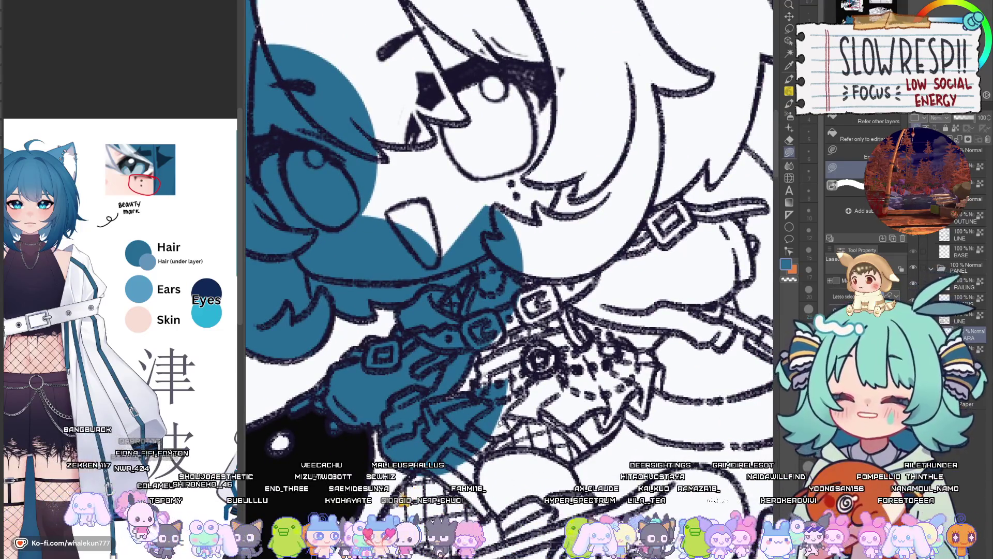
Outline and fill a further body area blue, then centre the face.
left_click_drag(499, 425, 478, 397)
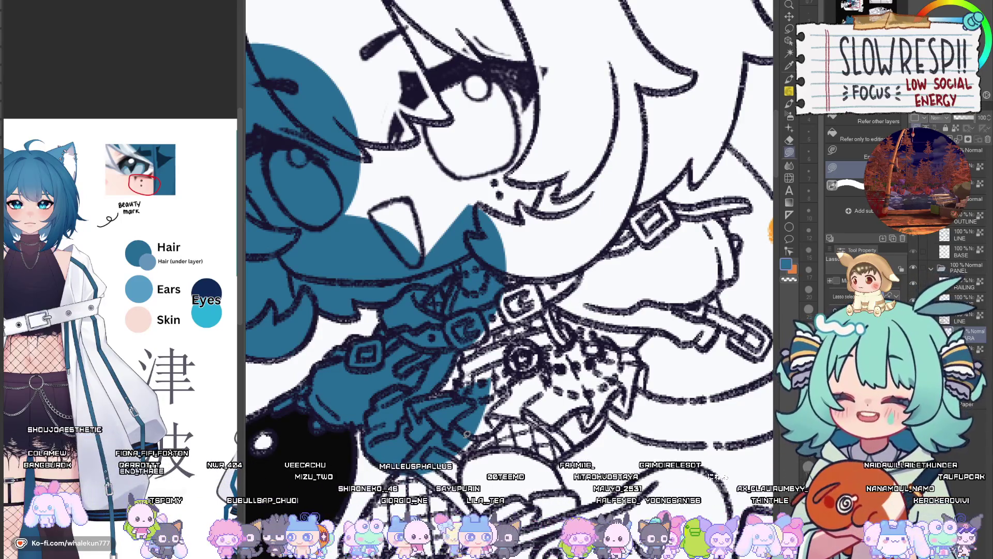
left_click_drag(466, 433, 615, 380)
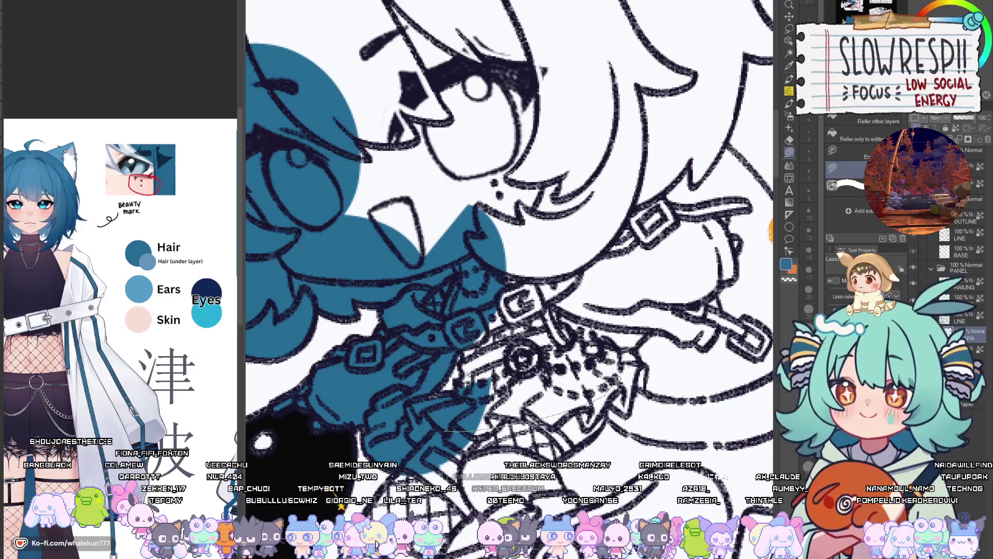
mouse_move(644, 335)
left_mouse_down()
mouse_move(659, 289)
mouse_move(595, 248)
mouse_move(507, 253)
mouse_move(478, 433)
left_mouse_up()
left_click_drag(465, 259, 388, 442)
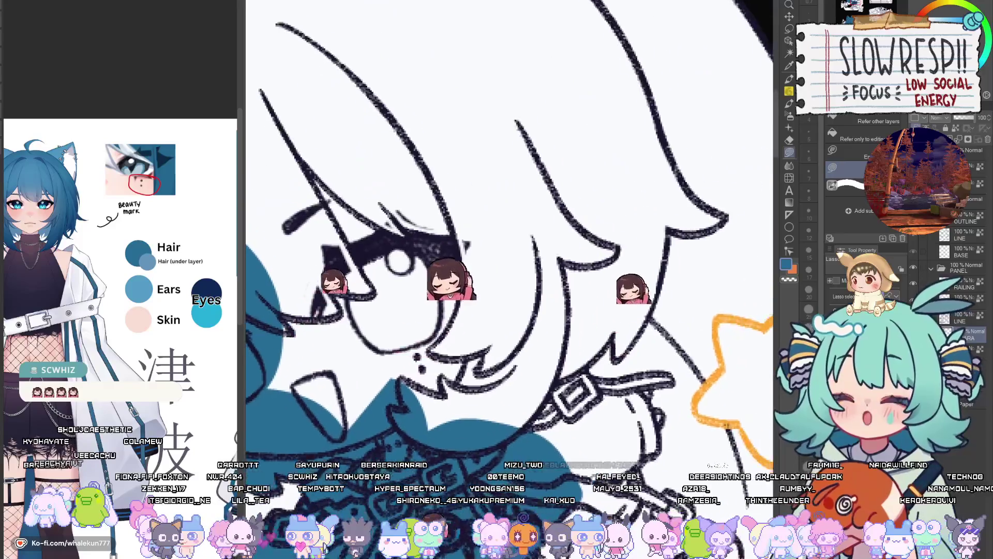
Fill the area over the face, the belt strap and below the belt end blue.
left_click_drag(318, 307, 509, 429)
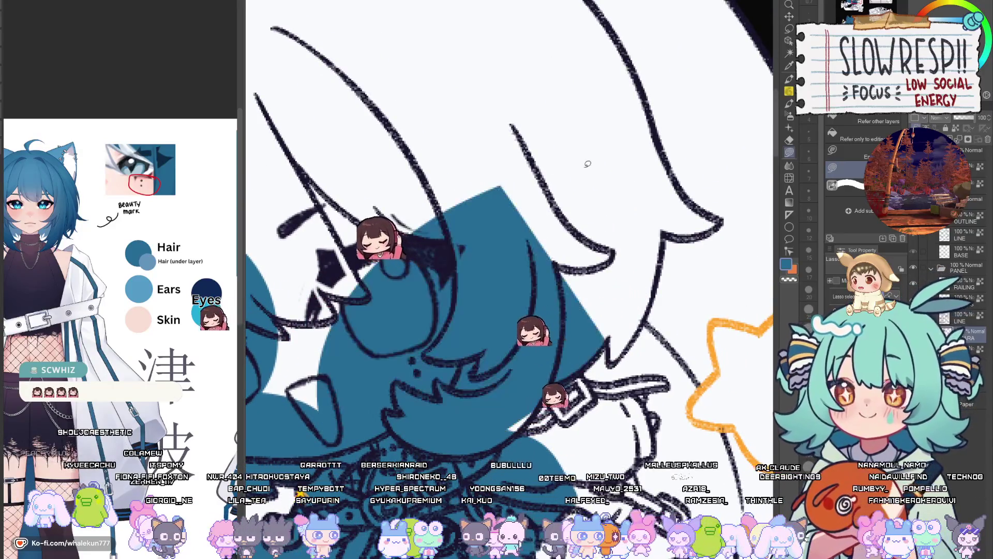
mouse_move(579, 370)
left_mouse_down()
mouse_move(543, 473)
mouse_move(564, 413)
left_mouse_up()
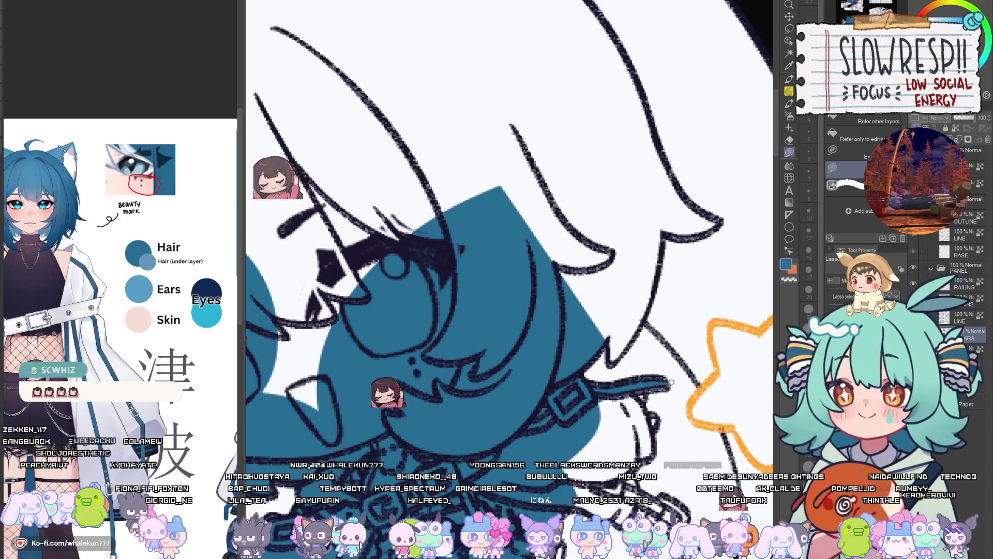
mouse_move(646, 393)
left_mouse_down()
mouse_move(587, 392)
mouse_move(665, 384)
left_mouse_up()
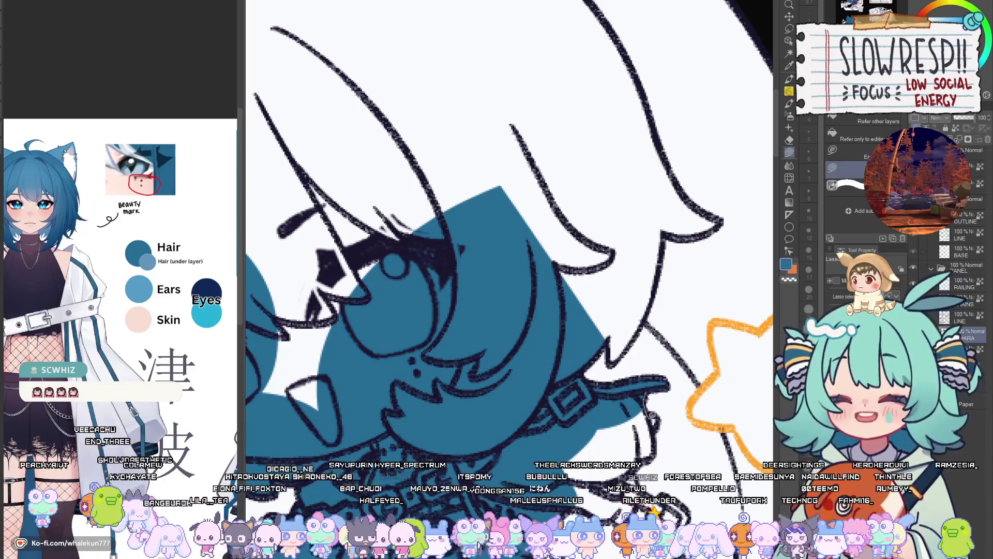
left_click_drag(654, 424, 649, 401)
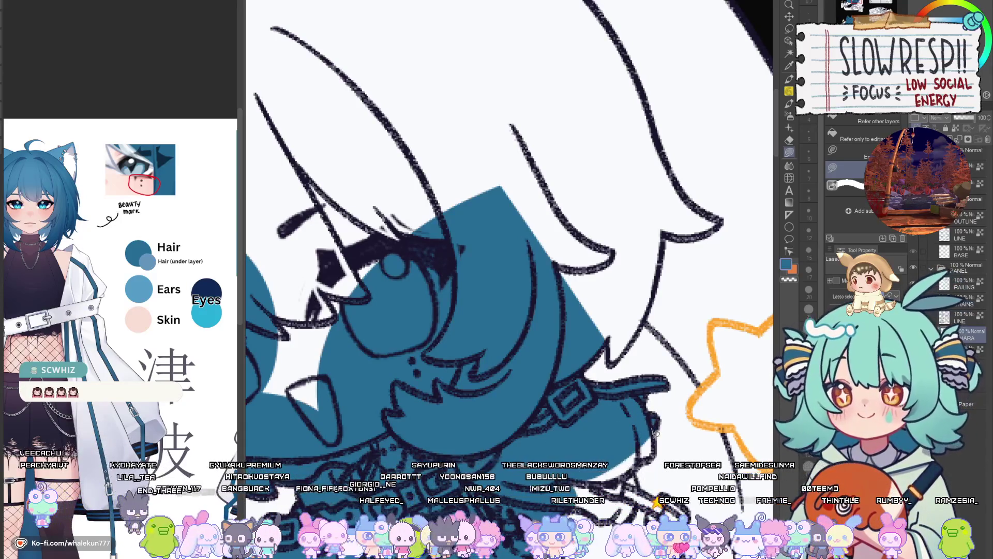
Fill around the zipper and its buckle blue, working in a mirrored view.
key("h")
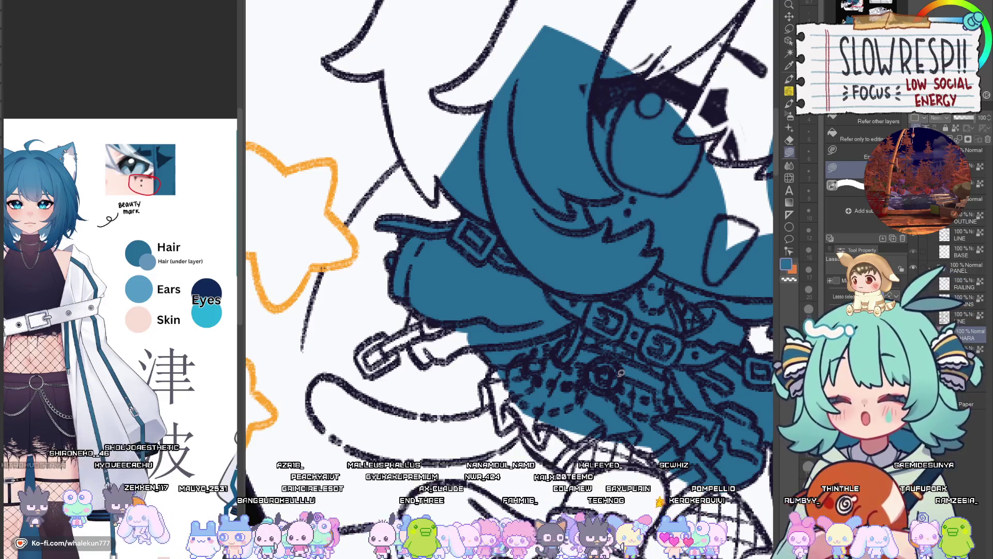
mouse_move(493, 370)
left_mouse_down()
mouse_move(567, 368)
mouse_move(579, 379)
left_mouse_up()
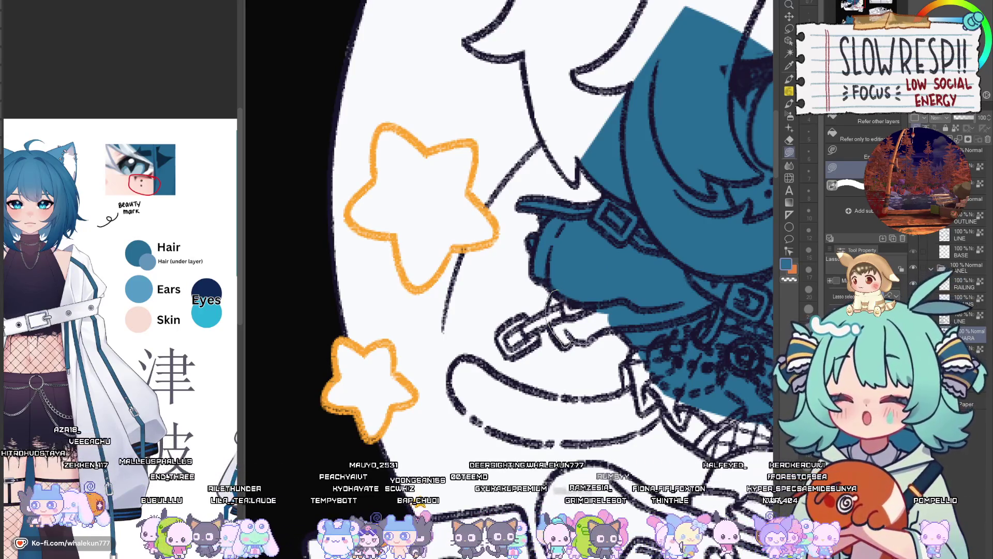
mouse_move(637, 322)
left_mouse_down()
mouse_move(561, 298)
mouse_move(561, 319)
left_mouse_up()
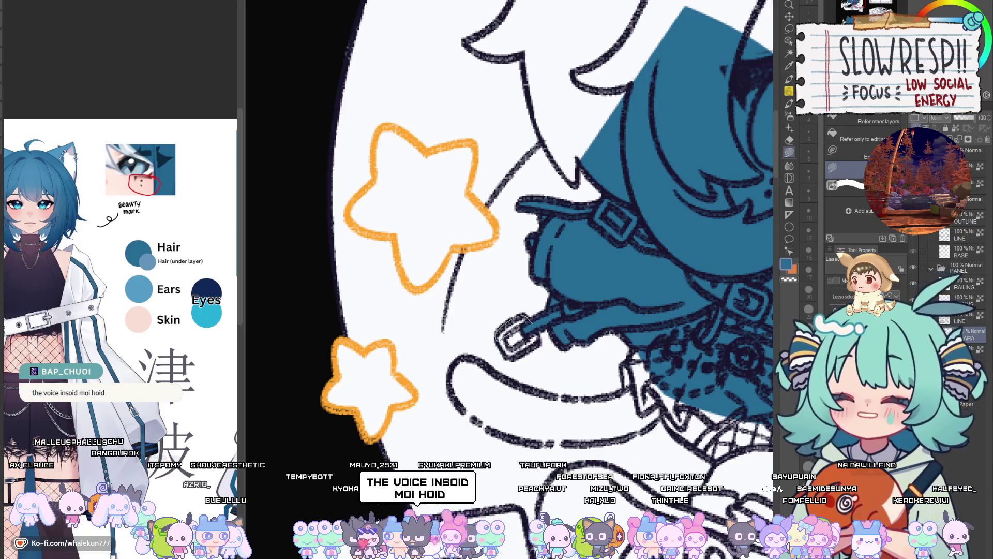
left_click_drag(545, 318, 536, 331)
key("h")
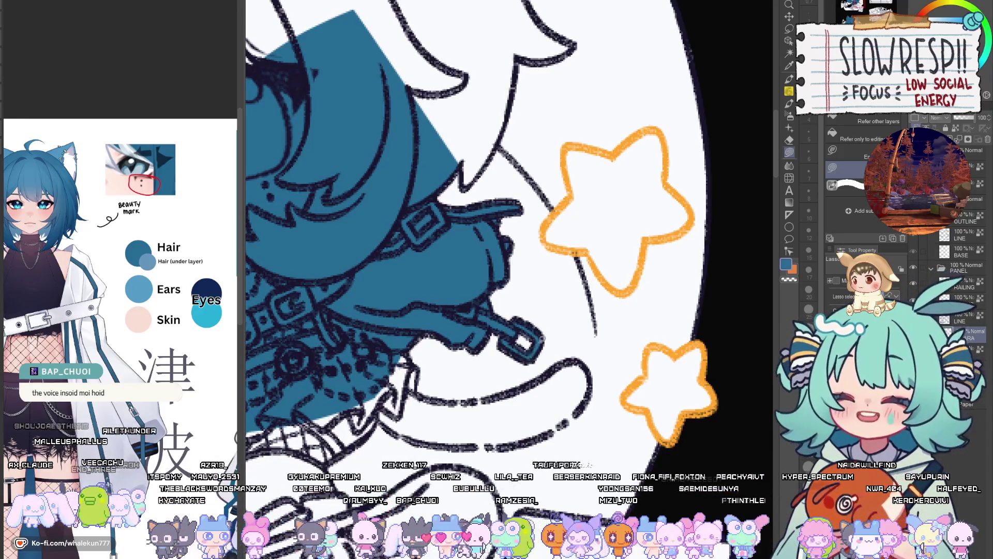
scroll(545, 336, "up", 3)
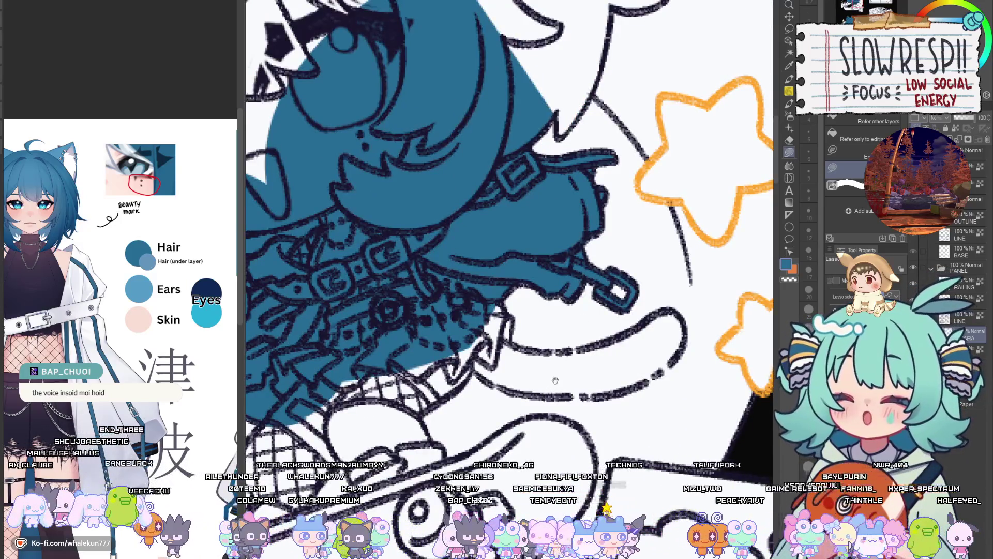
left_click_drag(554, 380, 600, 398)
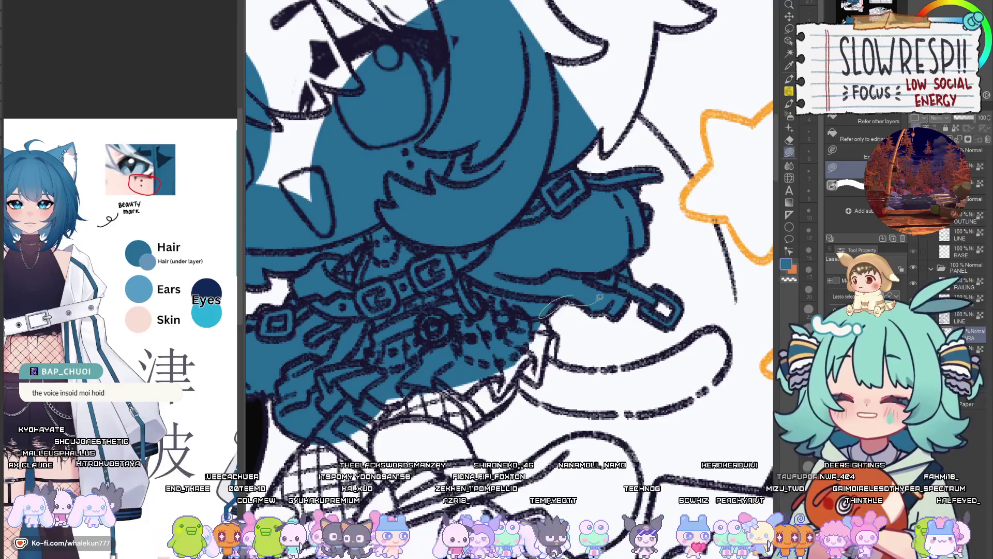
left_click_drag(567, 358, 557, 376)
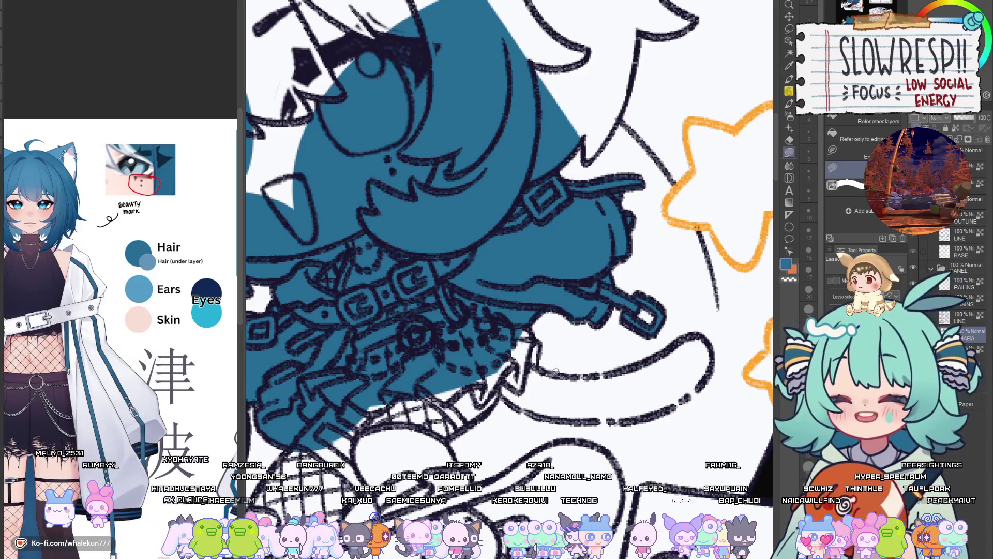
Fill the leg down to the boot and the tail blue.
mouse_move(555, 371)
left_mouse_down()
mouse_move(596, 314)
mouse_move(679, 263)
left_mouse_up()
mouse_move(673, 217)
left_mouse_down()
mouse_move(637, 233)
mouse_move(566, 310)
mouse_move(510, 421)
mouse_move(414, 393)
mouse_move(429, 310)
mouse_move(518, 262)
mouse_move(623, 253)
left_mouse_up()
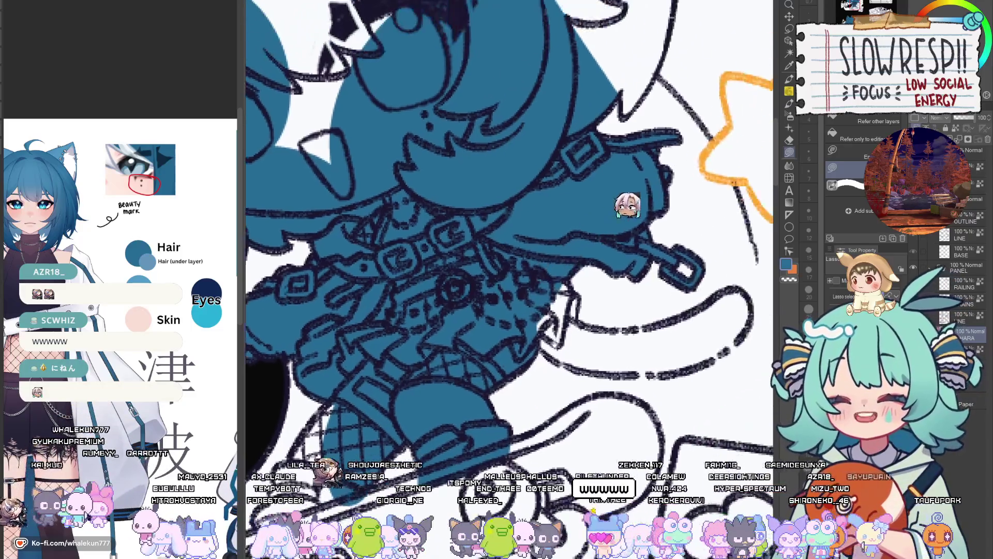
mouse_move(533, 346)
left_mouse_down()
mouse_move(558, 362)
mouse_move(573, 321)
mouse_move(566, 298)
mouse_move(518, 287)
mouse_move(512, 334)
left_mouse_up()
key("h")
mouse_move(648, 297)
left_mouse_down()
mouse_move(568, 304)
mouse_move(547, 344)
mouse_move(595, 350)
mouse_move(646, 326)
left_mouse_up()
key("h")
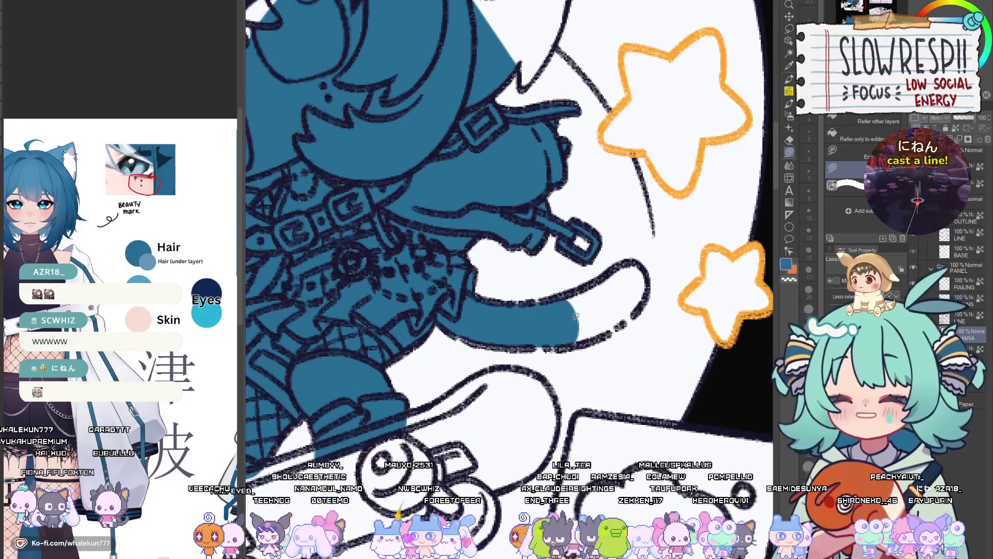
left_click_drag(649, 295, 557, 337)
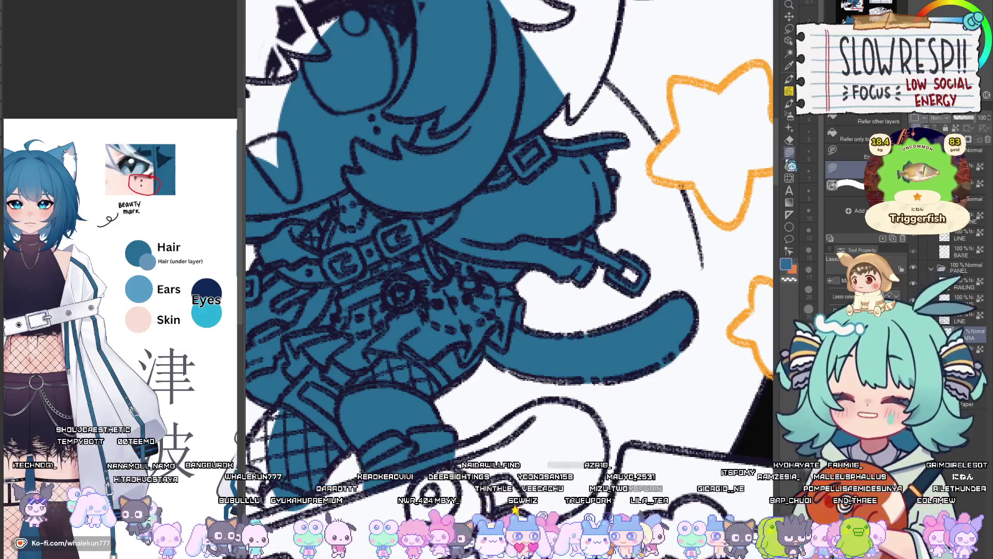
Fill the area around the face and more hair blue, then view the whole illustration.
left_click_drag(730, 170, 799, 294)
left_click_drag(568, 380, 713, 520)
mouse_move(383, 422)
left_mouse_down()
mouse_move(337, 315)
mouse_move(650, 383)
left_mouse_up()
left_click_drag(569, 290, 633, 393)
left_click_drag(576, 139, 403, 342)
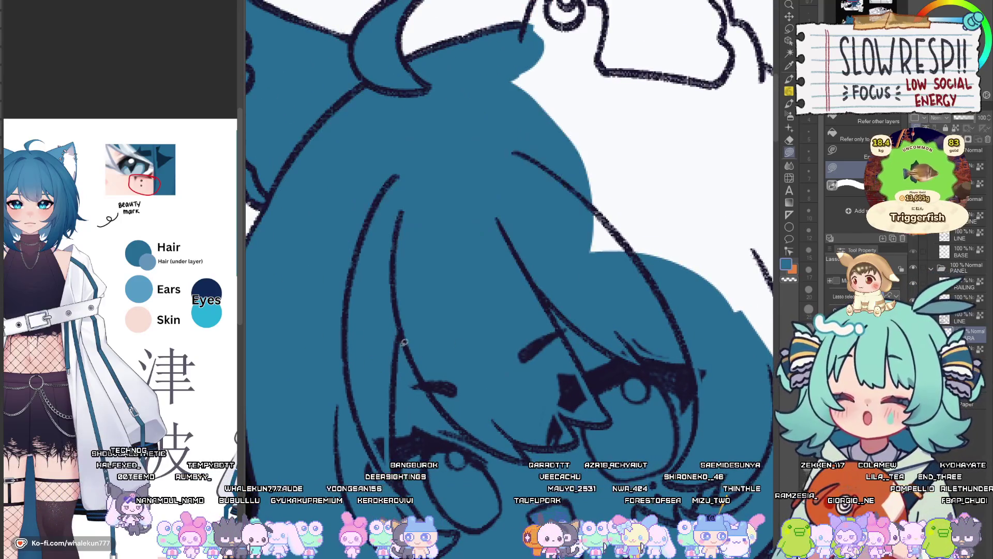
key("ctrl+0")
Fill the shoe and the areas beneath it and under the skateboard blue.
key("h")
key("h")
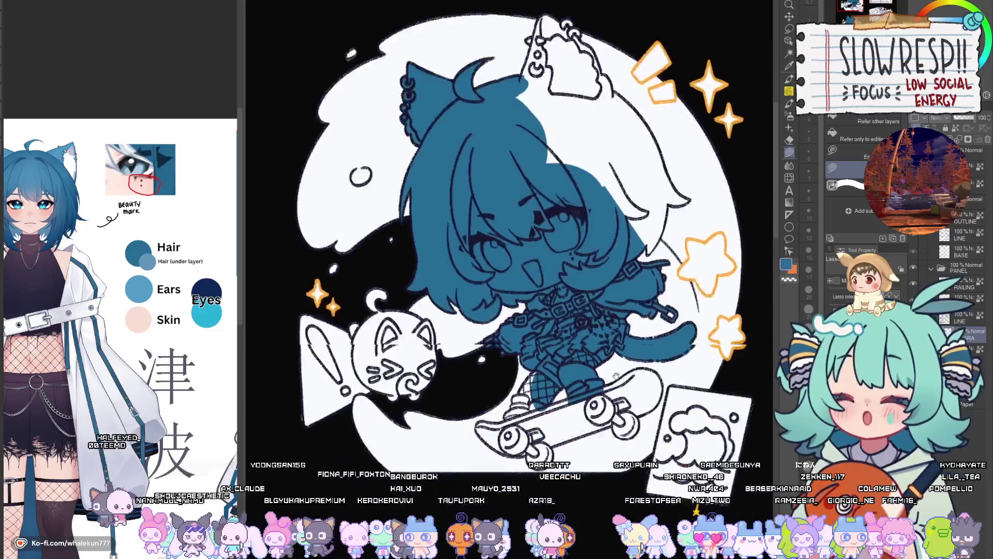
scroll(615, 375, "up", 5)
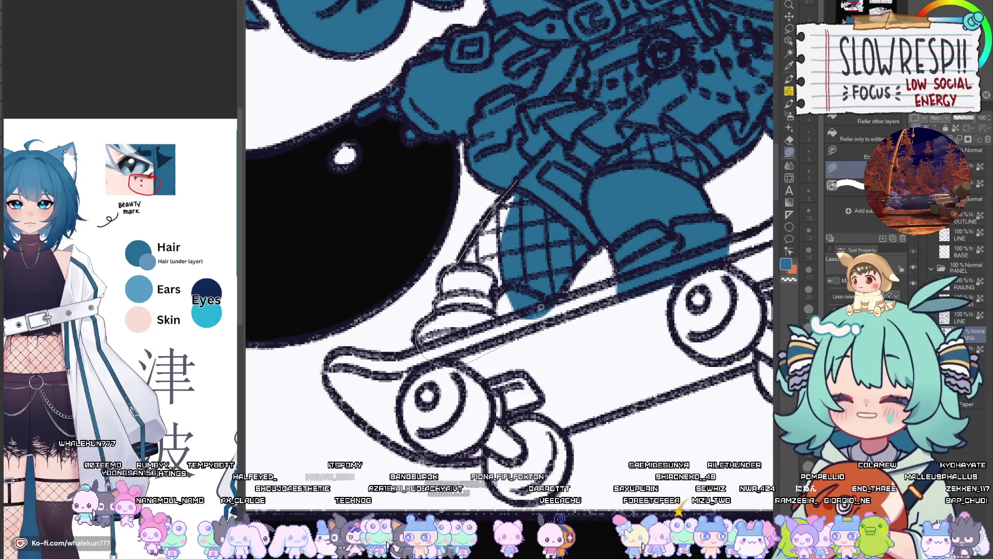
left_click_drag(541, 308, 559, 166)
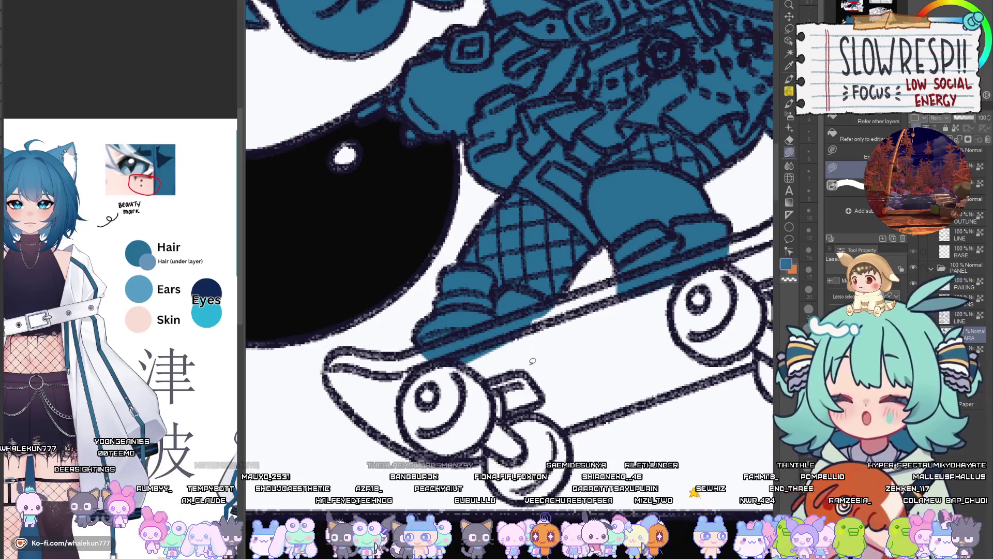
mouse_move(531, 367)
left_mouse_down()
mouse_move(514, 378)
mouse_move(475, 354)
left_mouse_up()
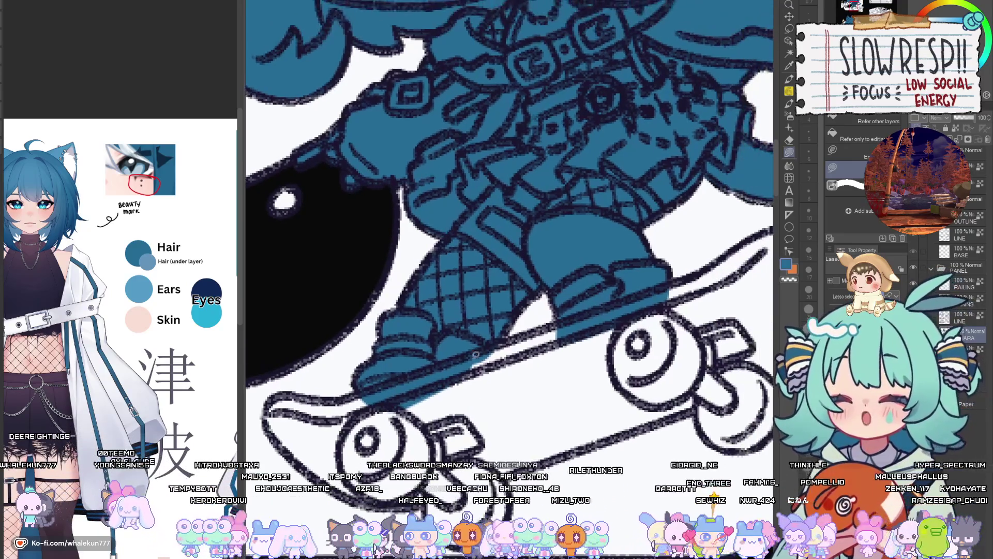
left_click_drag(576, 312, 582, 322)
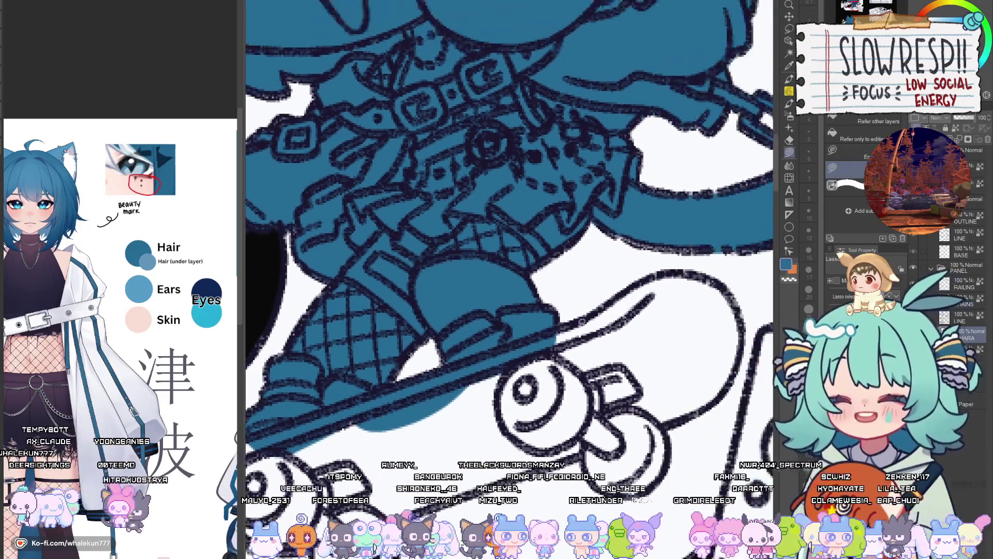
left_click_drag(526, 351, 526, 352)
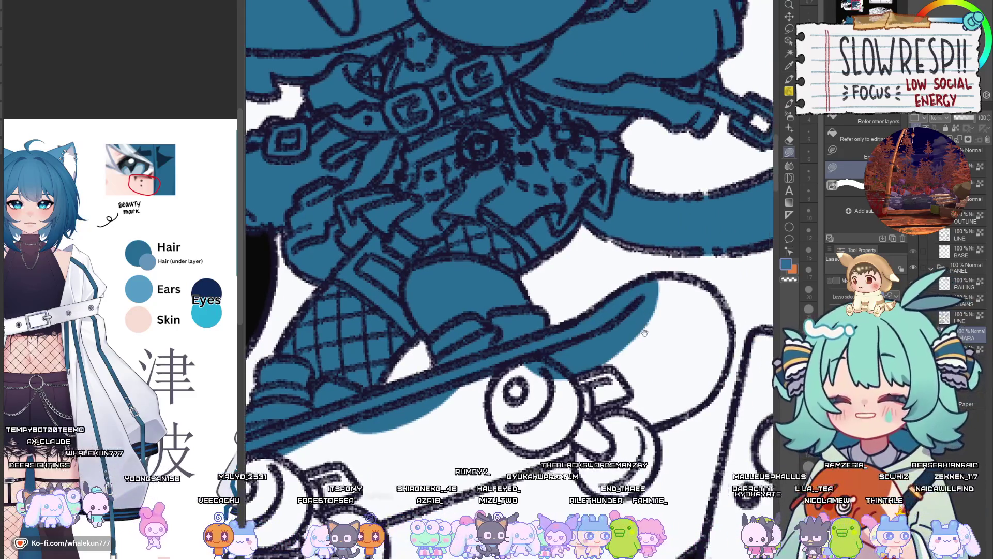
left_click_drag(636, 297, 577, 318)
left_click_drag(598, 357, 566, 347)
scroll(523, 413, "down", 3)
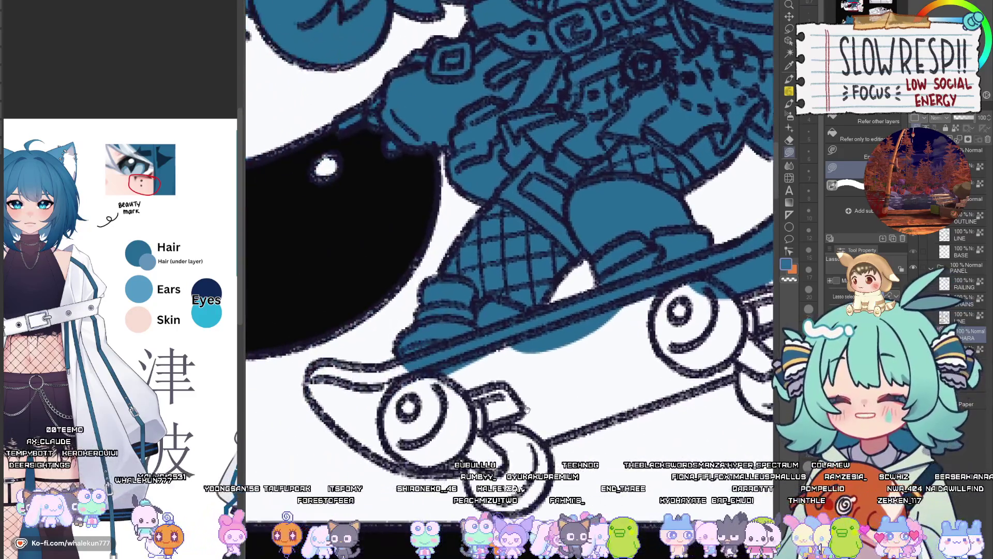
scroll(517, 233, "up", 5)
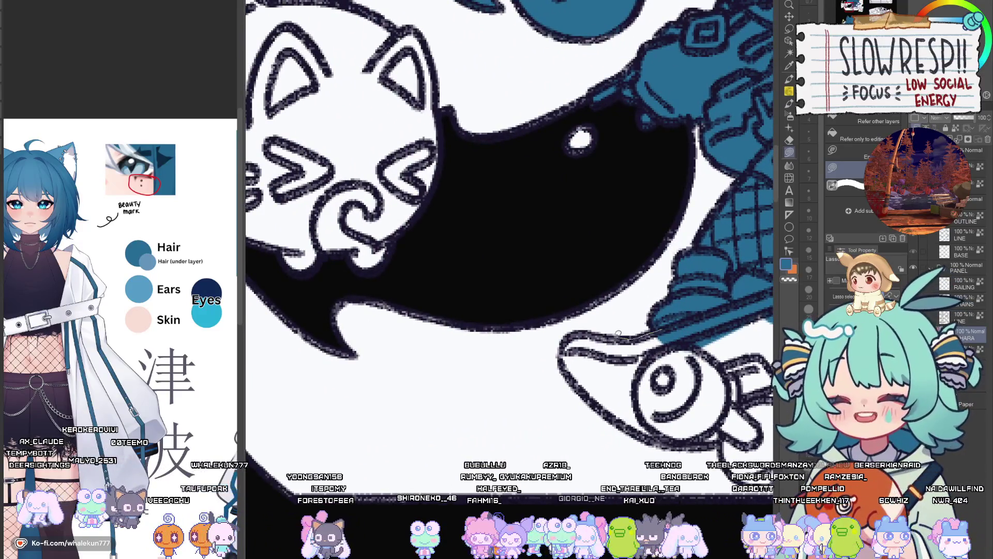
Fill the skateboard tail, deck, front end, lower front edge and wheels blue.
mouse_move(609, 406)
left_mouse_down()
mouse_move(623, 398)
mouse_move(508, 348)
left_mouse_up()
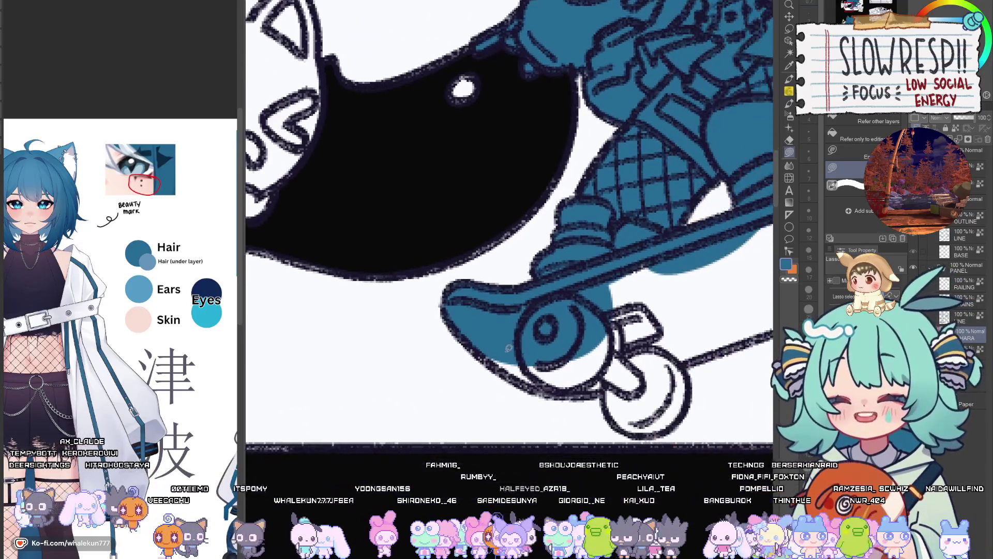
left_click_drag(676, 306, 484, 343)
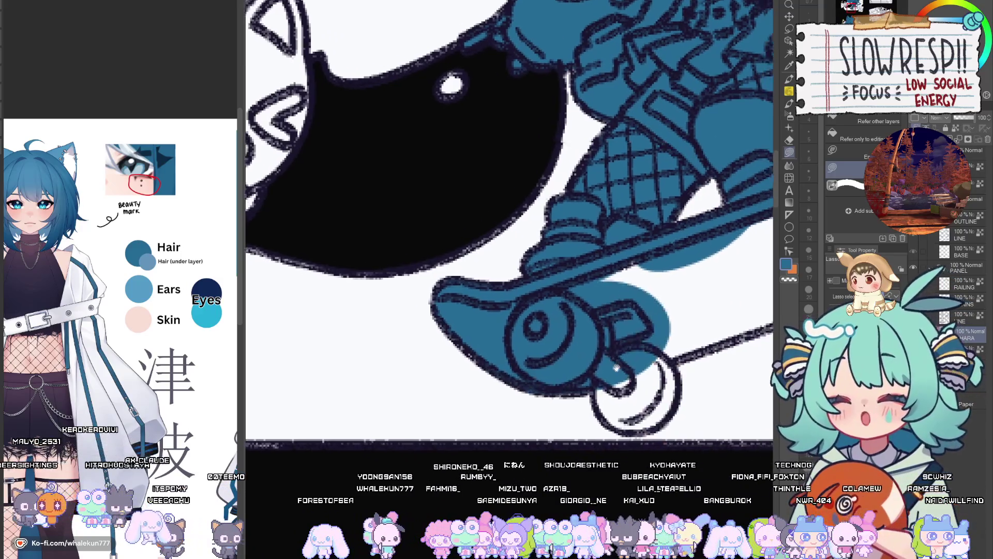
mouse_move(643, 406)
left_mouse_down()
mouse_move(639, 363)
mouse_move(596, 368)
left_mouse_up()
mouse_move(720, 242)
left_mouse_down()
mouse_move(739, 302)
mouse_move(693, 341)
mouse_move(664, 402)
left_mouse_up()
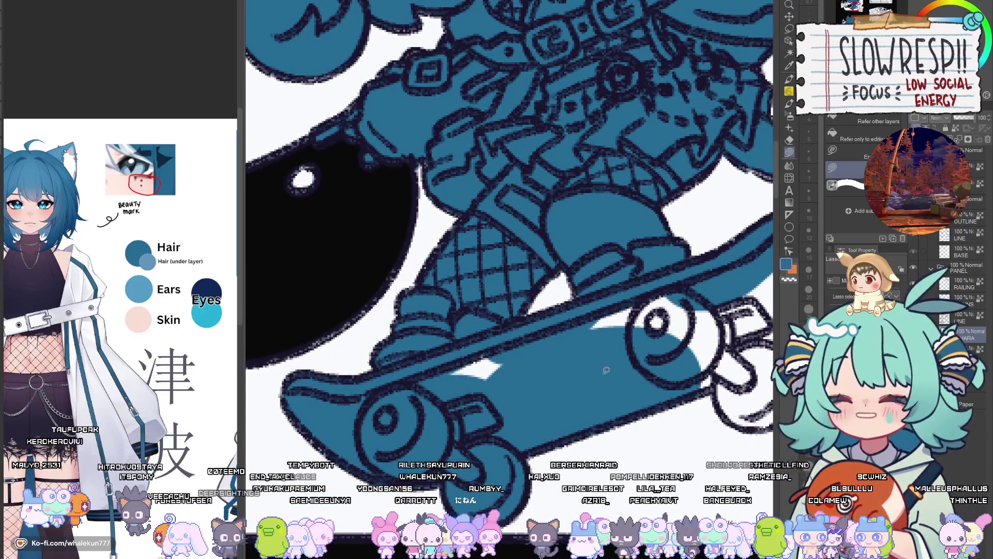
left_click_drag(537, 338, 527, 370)
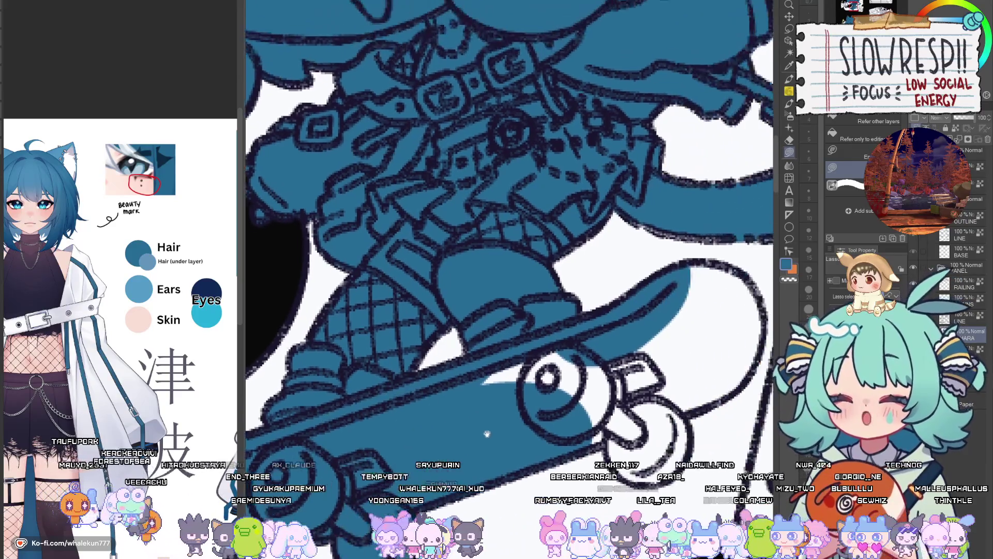
left_click_drag(652, 311, 599, 339)
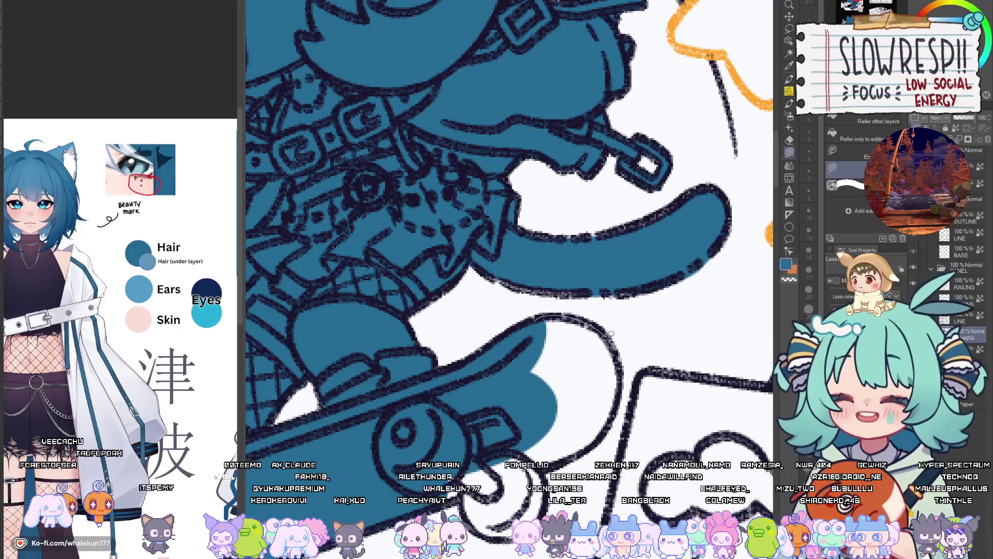
left_click_drag(475, 374, 472, 380)
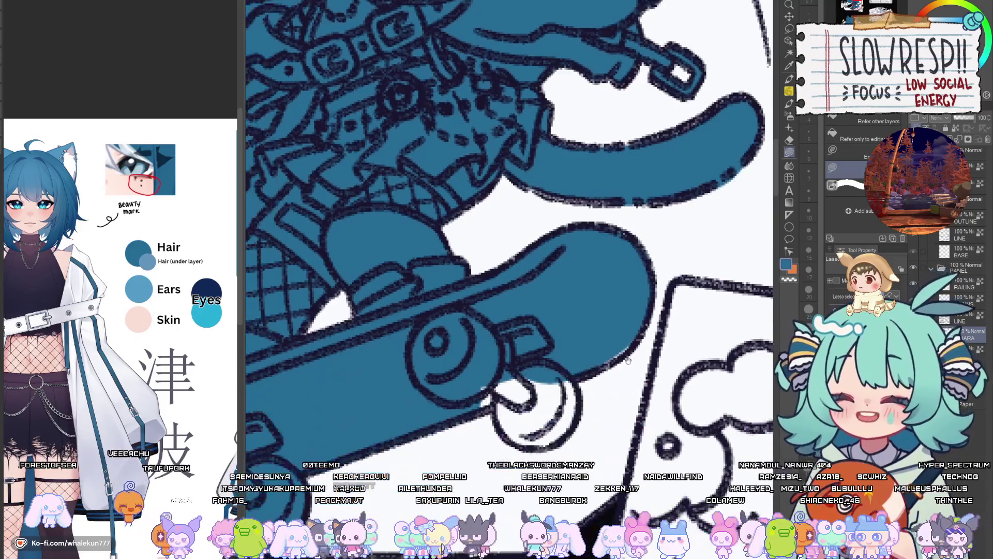
left_click_drag(536, 388, 537, 364)
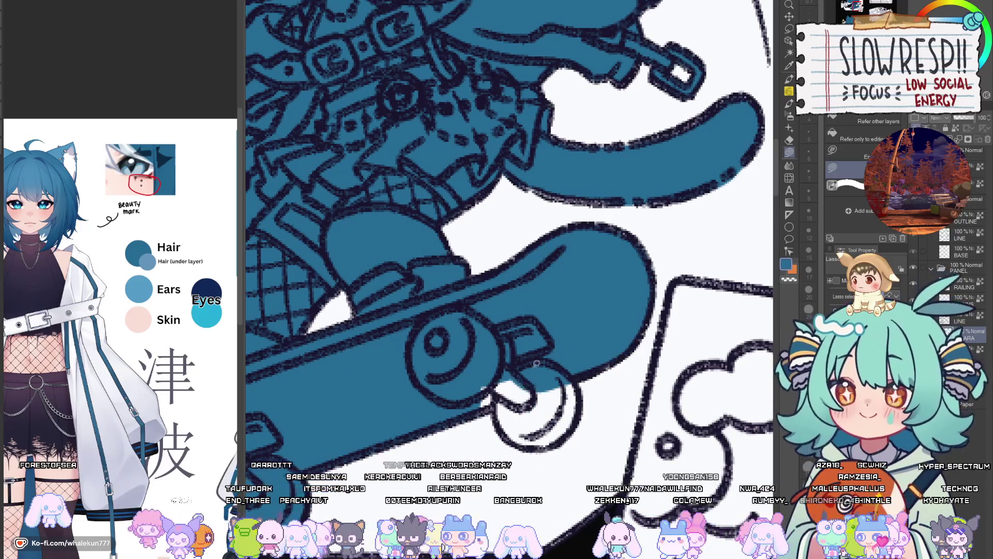
left_click_drag(470, 388, 528, 406)
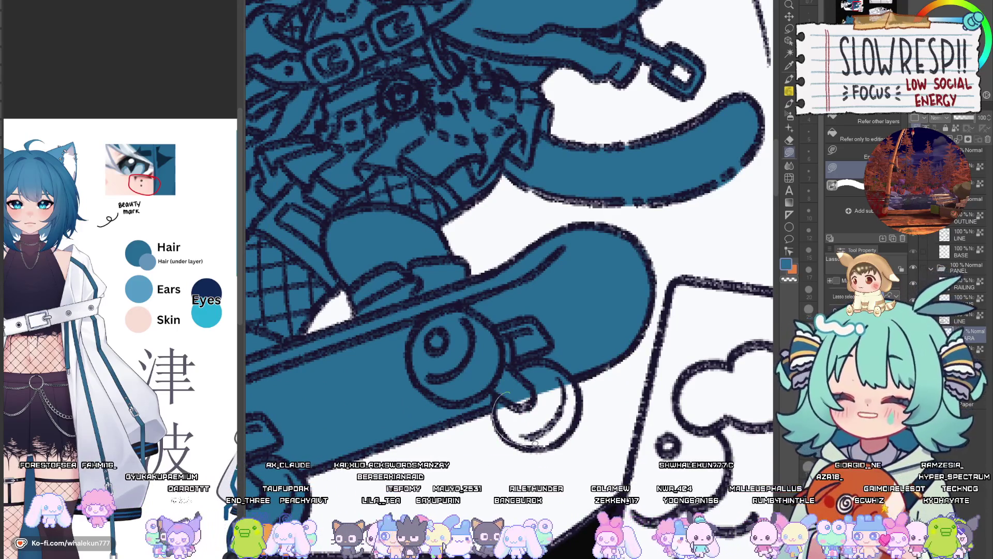
left_click_drag(536, 444, 551, 360)
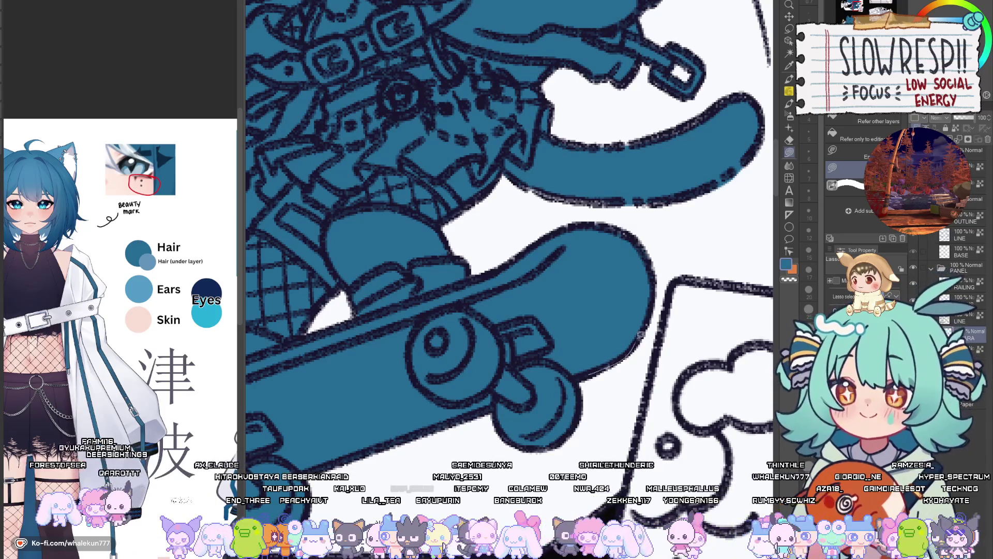
scroll(669, 304, "down", 5)
Fill the white hair area and the hair right of the earring blue.
key("h")
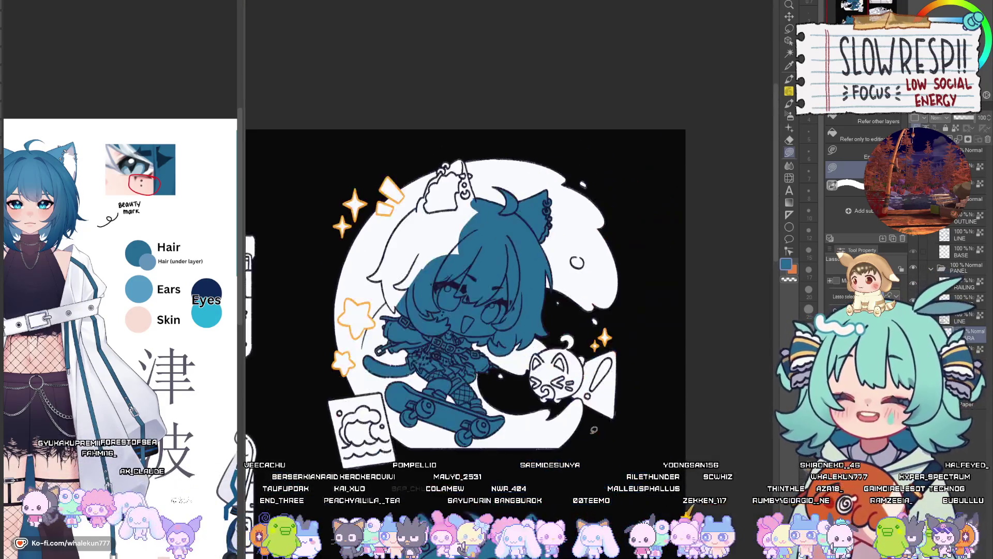
key("h")
scroll(588, 391, "up", 5)
key("h")
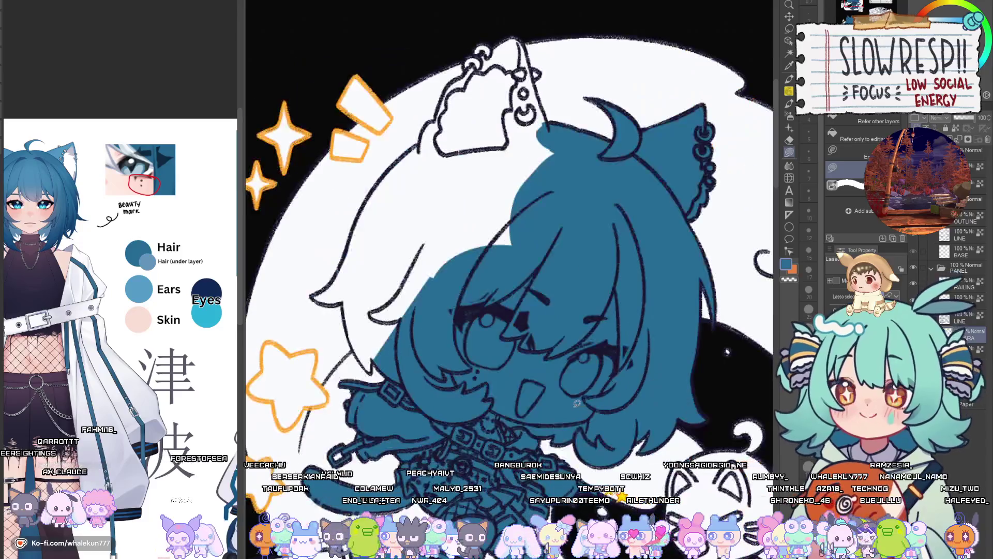
scroll(540, 290, "up", 6)
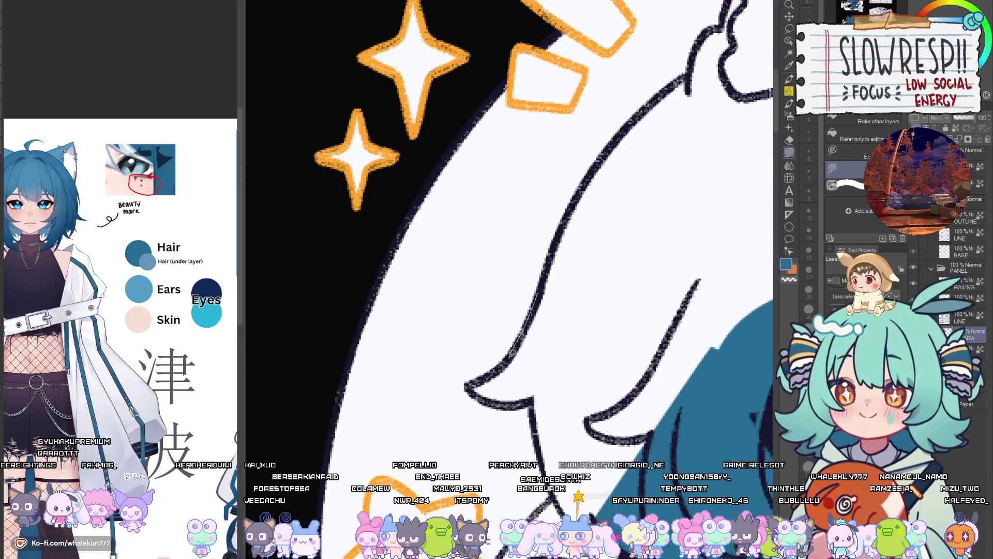
left_click_drag(535, 403, 684, 215)
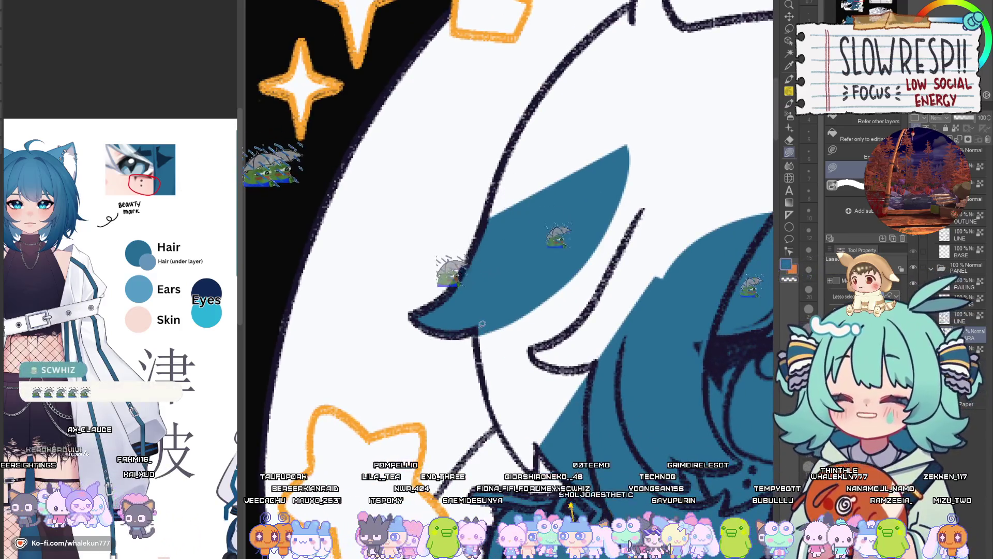
mouse_move(530, 440)
left_mouse_down()
mouse_move(688, 341)
mouse_move(706, 186)
left_mouse_up()
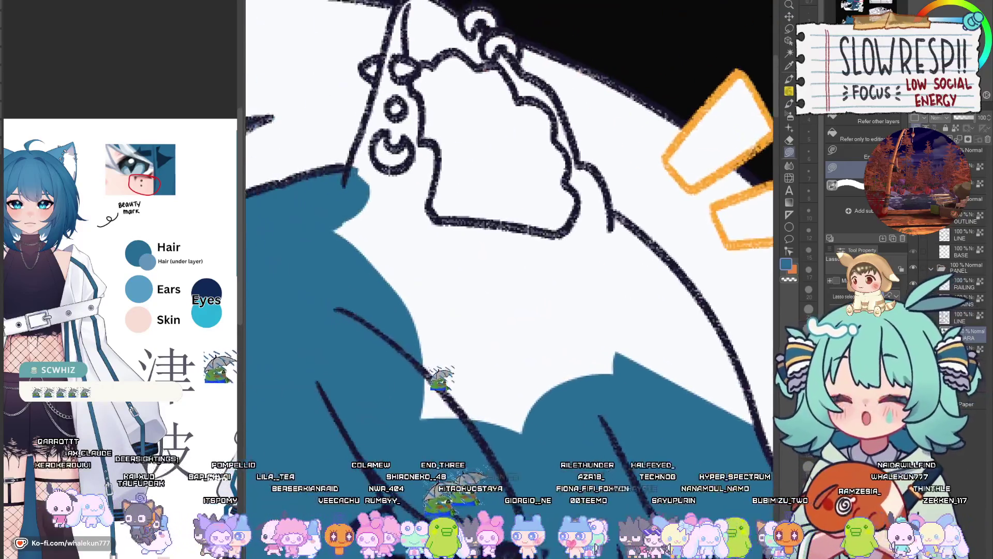
mouse_move(504, 210)
left_mouse_down()
mouse_move(517, 440)
mouse_move(708, 439)
mouse_move(709, 357)
mouse_move(552, 226)
left_mouse_up()
Fill the hair left of the earring, around the ear bobbles and a white wedge blue.
key("h")
mouse_move(393, 269)
left_mouse_down()
mouse_move(538, 347)
mouse_move(503, 384)
left_mouse_up()
left_click_drag(492, 502, 621, 421)
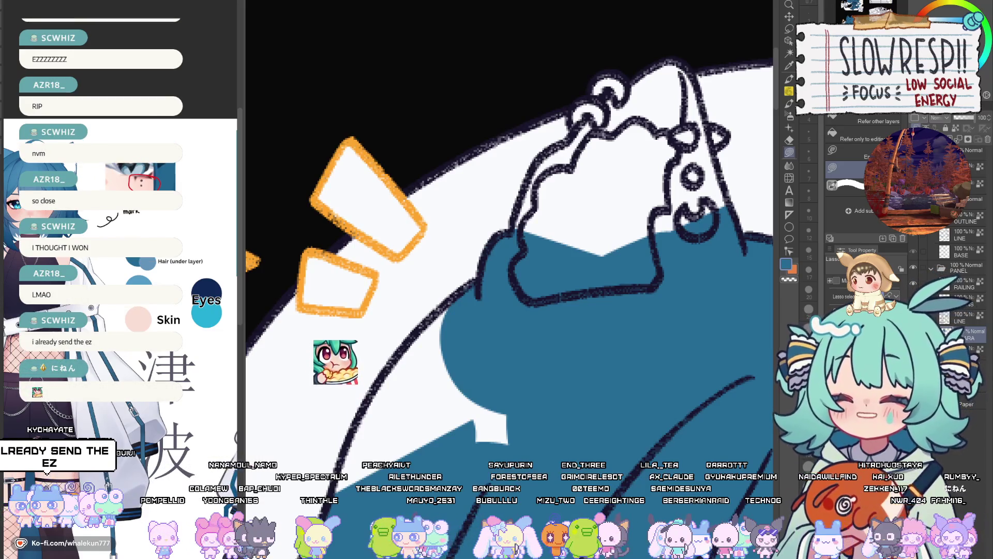
left_click_drag(613, 282, 584, 383)
mouse_move(568, 217)
left_mouse_down()
mouse_move(561, 204)
mouse_move(517, 261)
mouse_move(486, 372)
mouse_move(643, 266)
mouse_move(544, 289)
mouse_move(554, 258)
left_mouse_up()
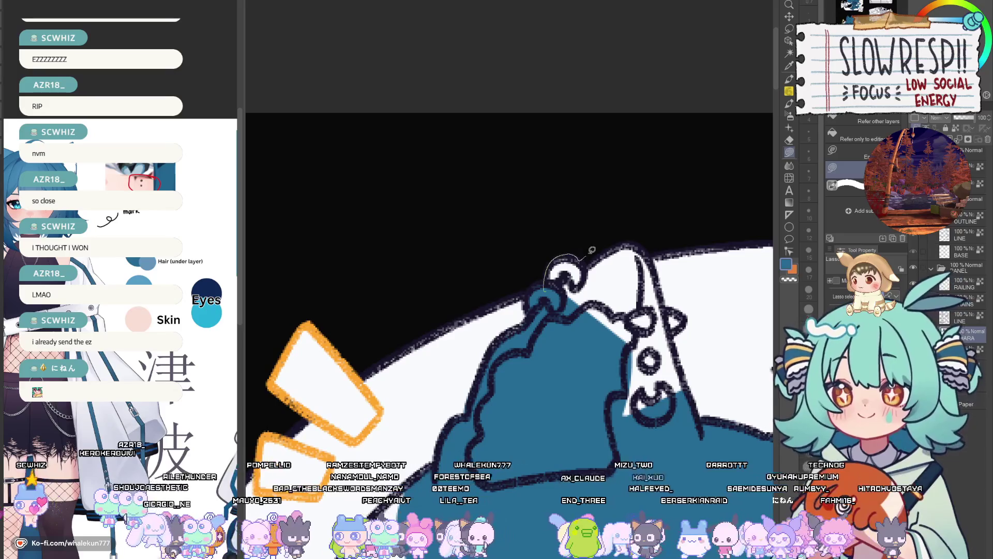
mouse_move(671, 379)
left_mouse_down()
mouse_move(668, 388)
mouse_move(668, 293)
left_mouse_up()
mouse_move(646, 254)
left_mouse_down()
mouse_move(659, 355)
mouse_move(588, 195)
mouse_move(543, 315)
left_mouse_up()
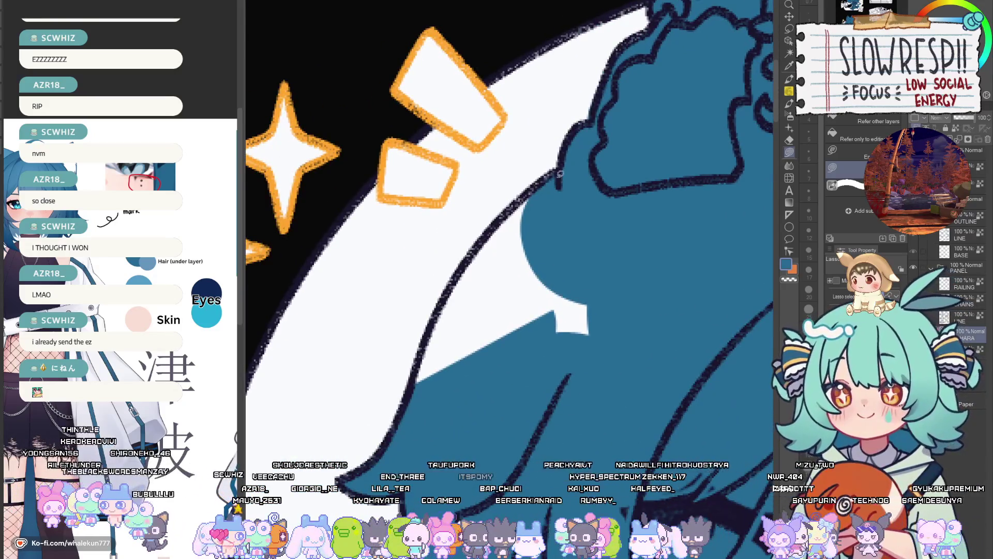
mouse_move(420, 369)
left_mouse_down()
mouse_move(585, 362)
mouse_move(565, 170)
left_mouse_up()
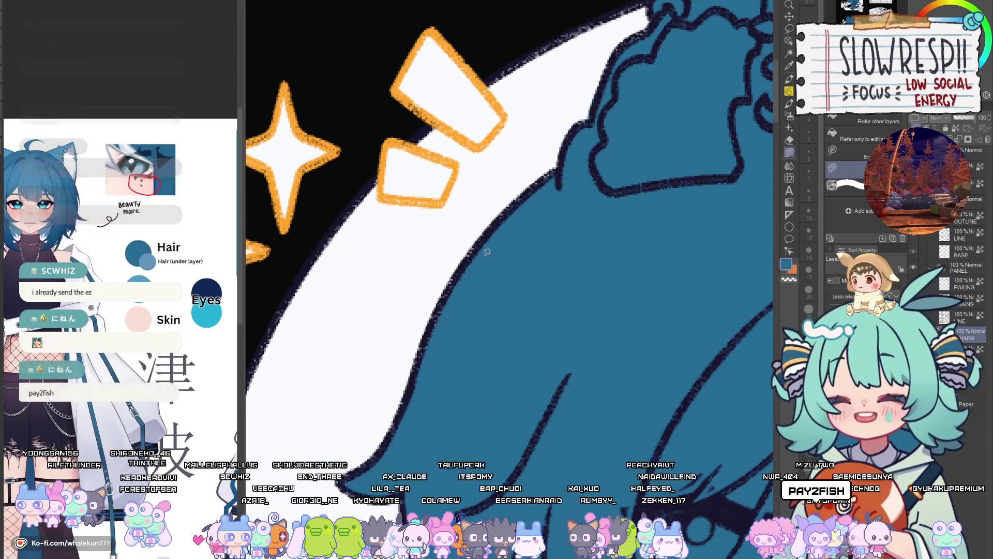
key("h")
scroll(560, 318, "down", 5)
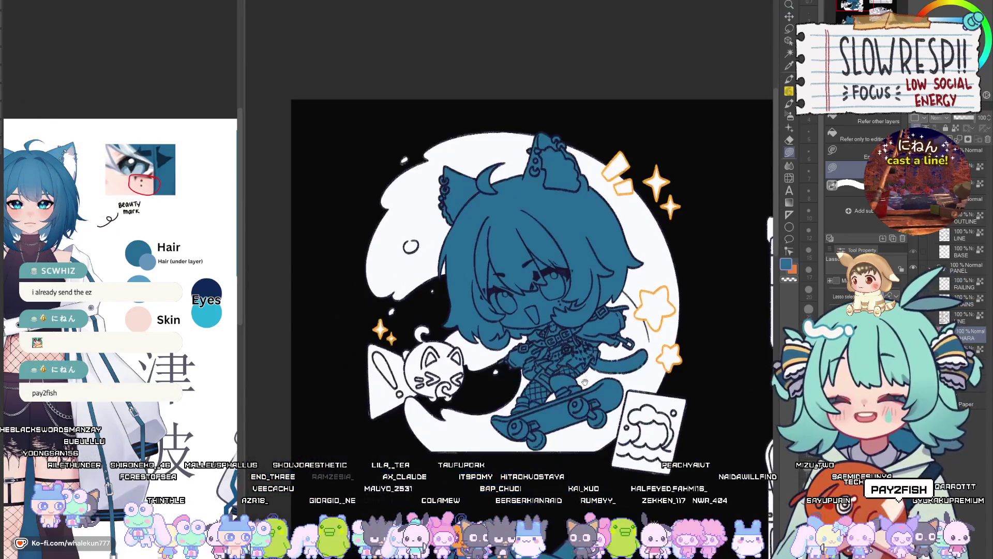
Lasso-select the lower character's ears and heart and paste them onto a new layer.
scroll(557, 413, "down", 4)
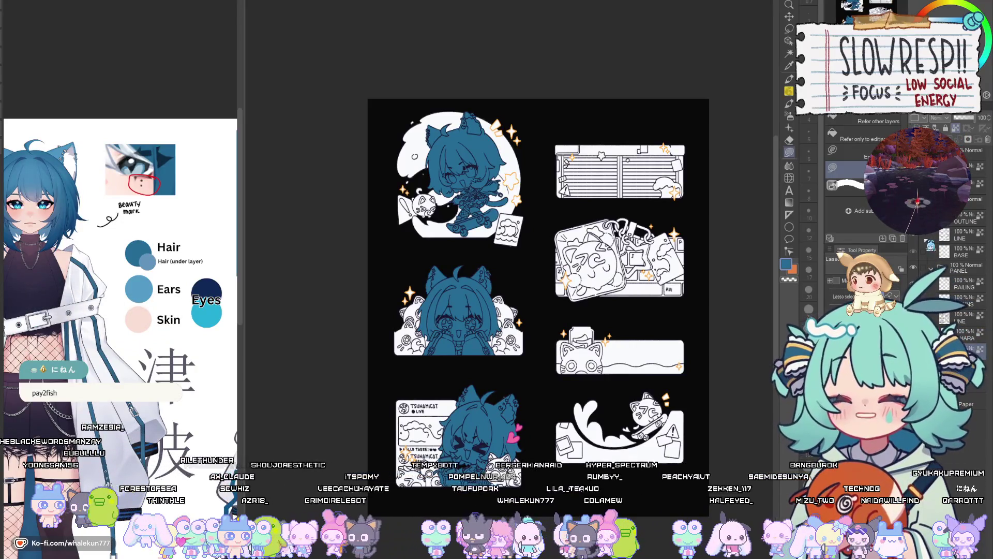
scroll(552, 414, "up", 2)
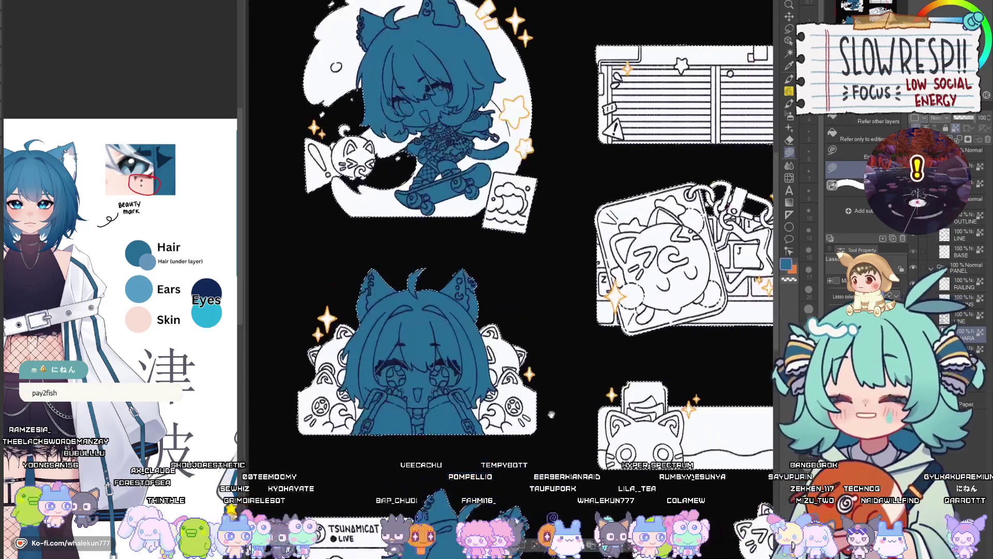
left_click_drag(552, 414, 571, 274)
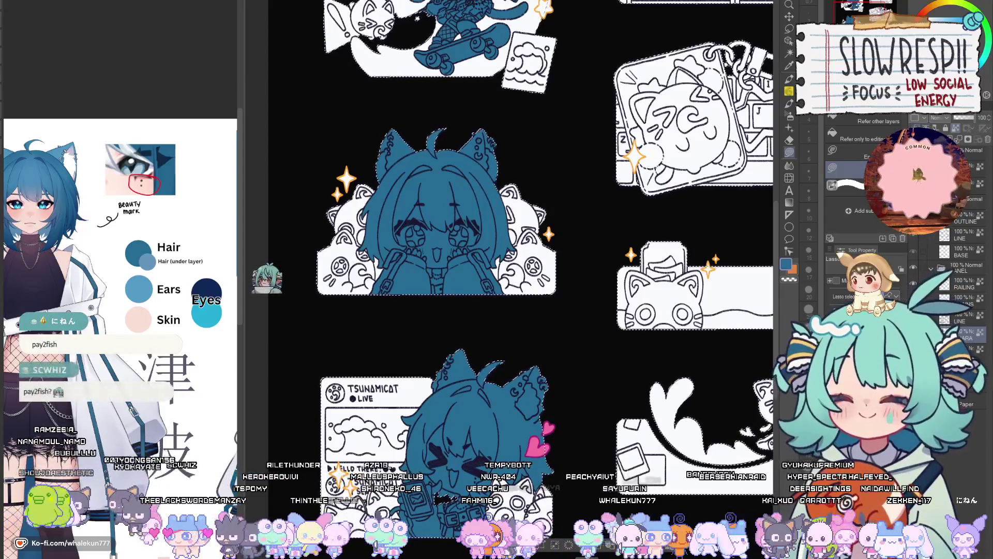
left_click_drag(572, 345, 624, 445)
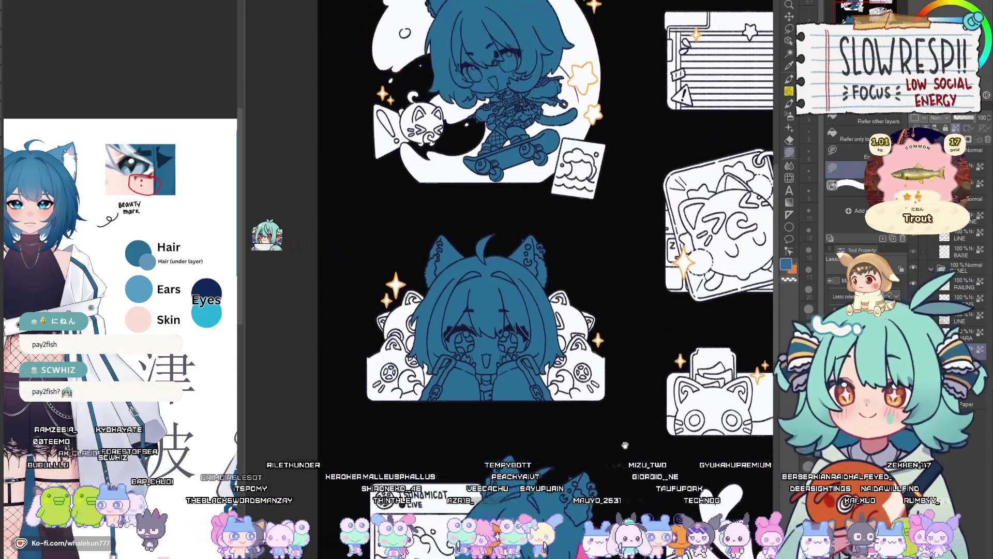
mouse_move(601, 293)
left_mouse_down()
mouse_move(612, 451)
mouse_move(650, 343)
left_mouse_up()
mouse_move(465, 334)
left_mouse_down()
mouse_move(473, 347)
mouse_move(590, 346)
mouse_move(492, 267)
mouse_move(480, 324)
left_mouse_up()
left_click_drag(597, 523, 630, 291)
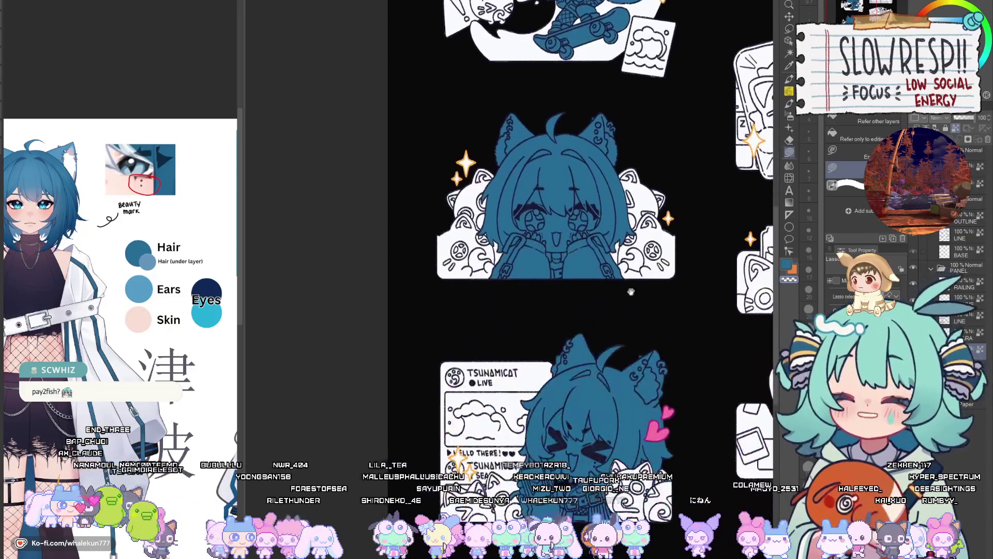
mouse_move(573, 315)
left_mouse_down()
mouse_move(600, 419)
mouse_move(648, 440)
mouse_move(687, 408)
mouse_move(672, 460)
mouse_move(577, 318)
left_mouse_up()
key("ctrl+c")
key("ctrl+v")
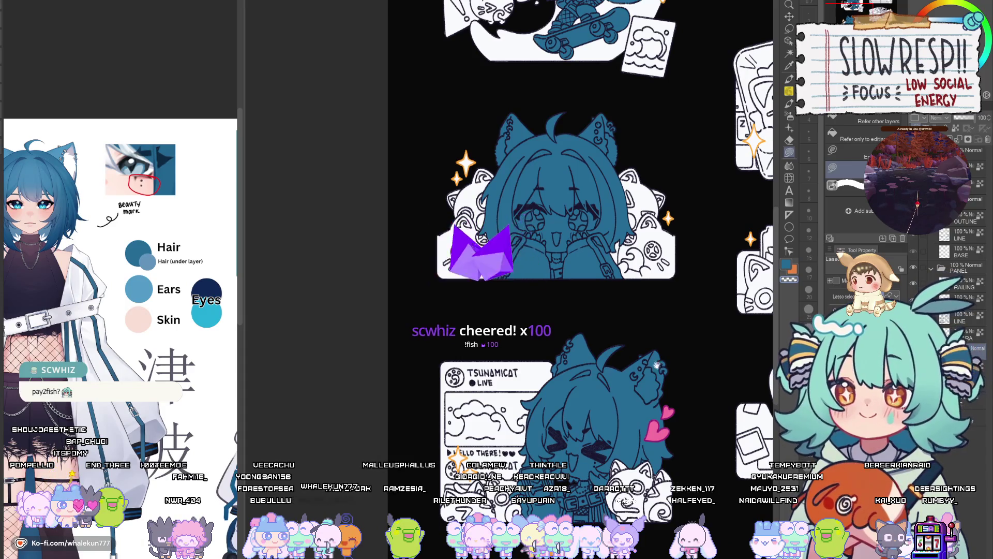
Swap the chibi stickers' base fill from teal to a pale pink skin tone.
left_click_drag(652, 350, 612, 398)
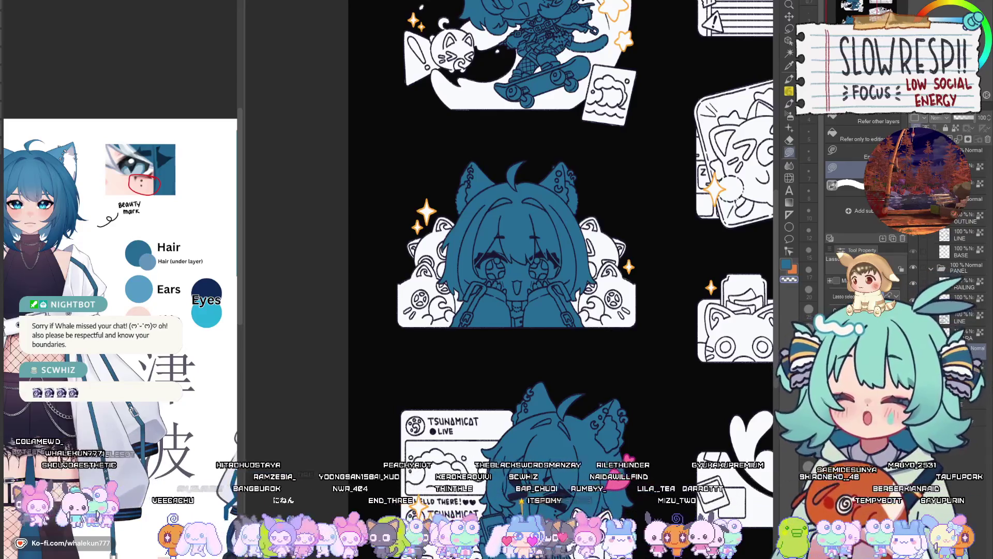
scroll(520, 223, "down", 2)
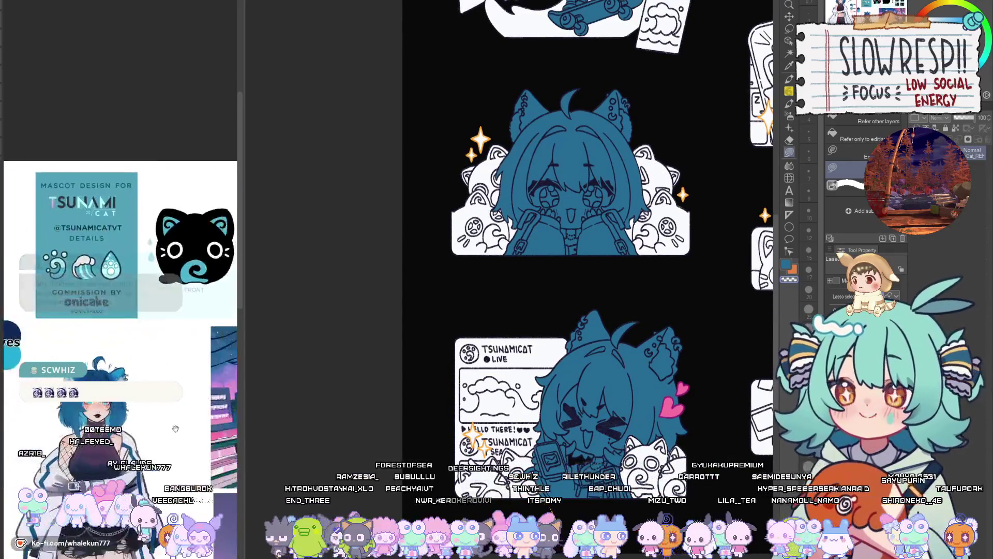
scroll(738, 329, "right", 2)
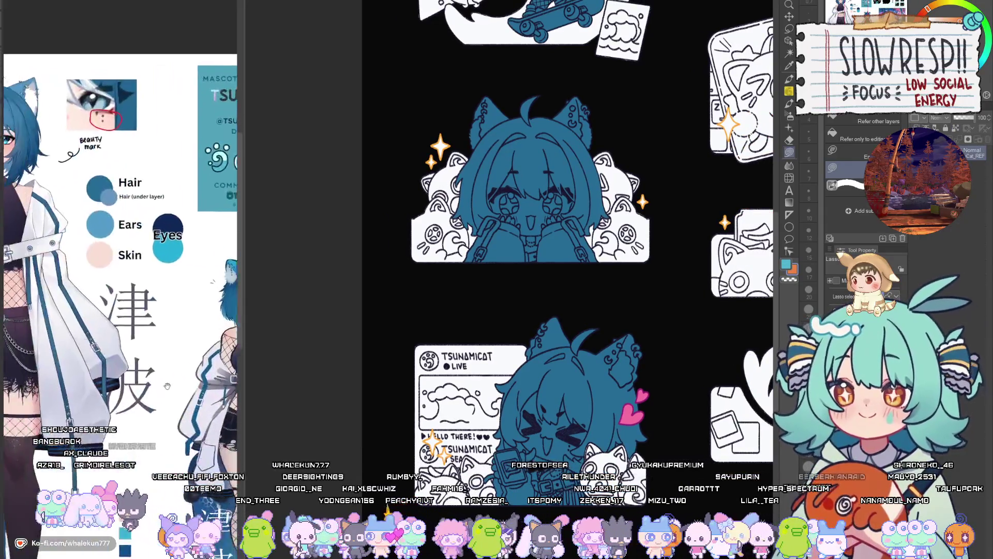
key("ctrl+z")
scroll(588, 279, "up", 2)
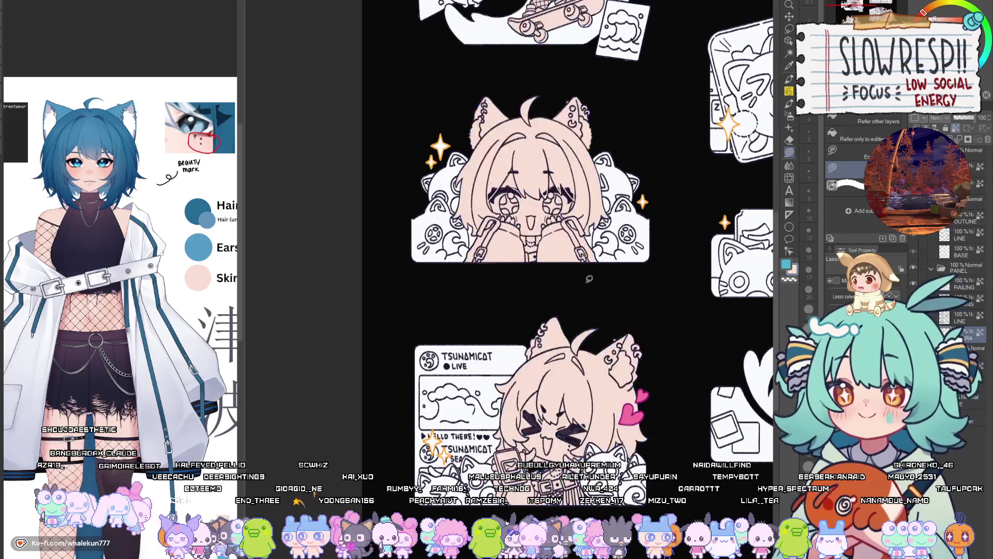
Zoom the canvas in on the small cat mascot next to the skateboarding chibi sticker.
scroll(588, 436, "up", 2)
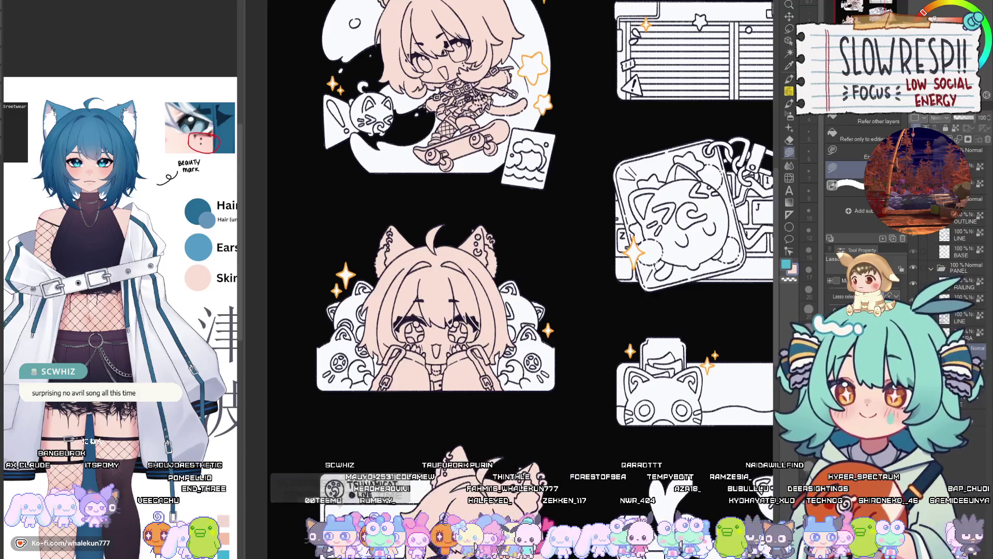
scroll(517, 259, "up", 3)
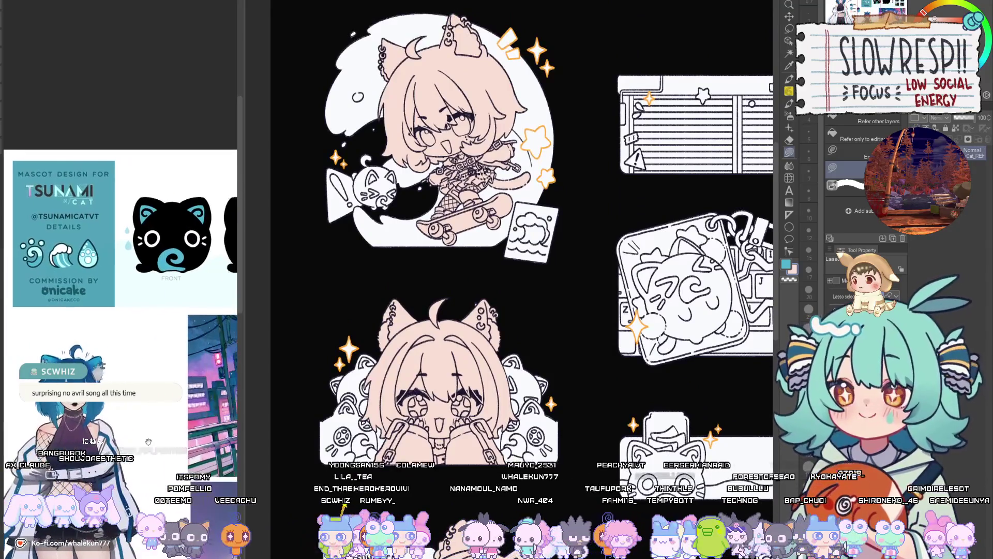
scroll(492, 276, "up", 2)
scroll(526, 327, "up", 5)
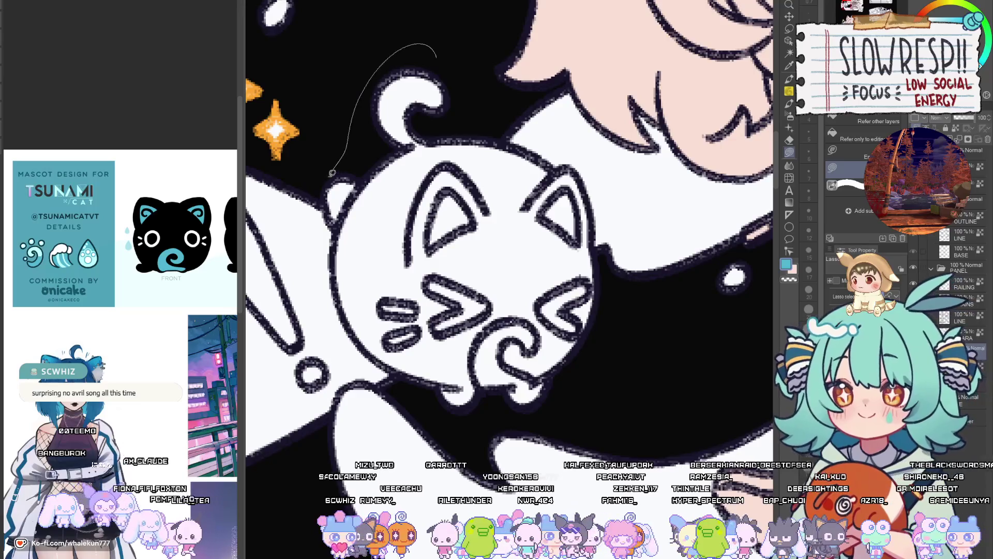
Lasso-fill the small cat companion with the mascot's teal blue, then zoom back out.
left_click_drag(332, 173, 336, 226)
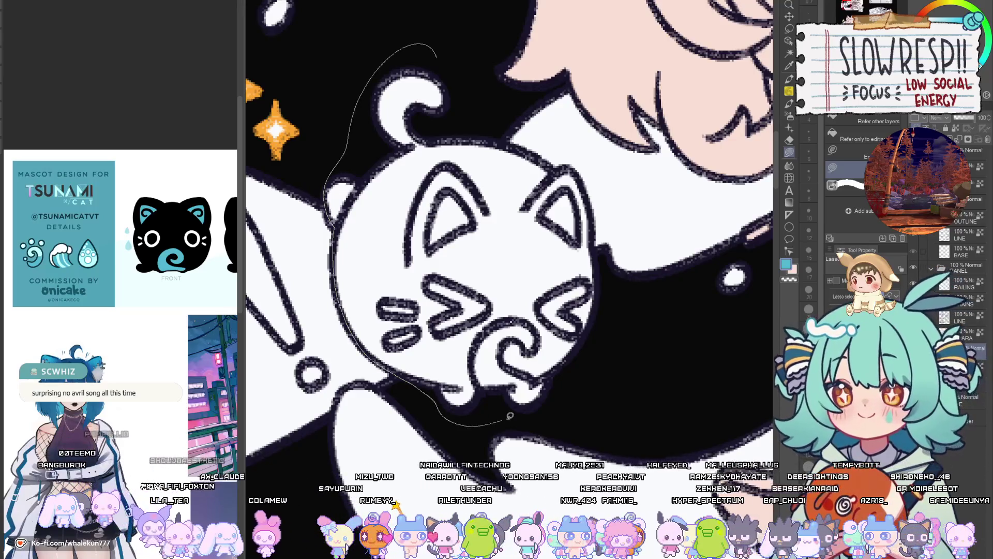
mouse_move(588, 190)
left_mouse_down()
mouse_move(523, 148)
mouse_move(436, 56)
left_mouse_up()
left_click_drag(544, 338, 519, 296)
scroll(519, 296, "down", 5)
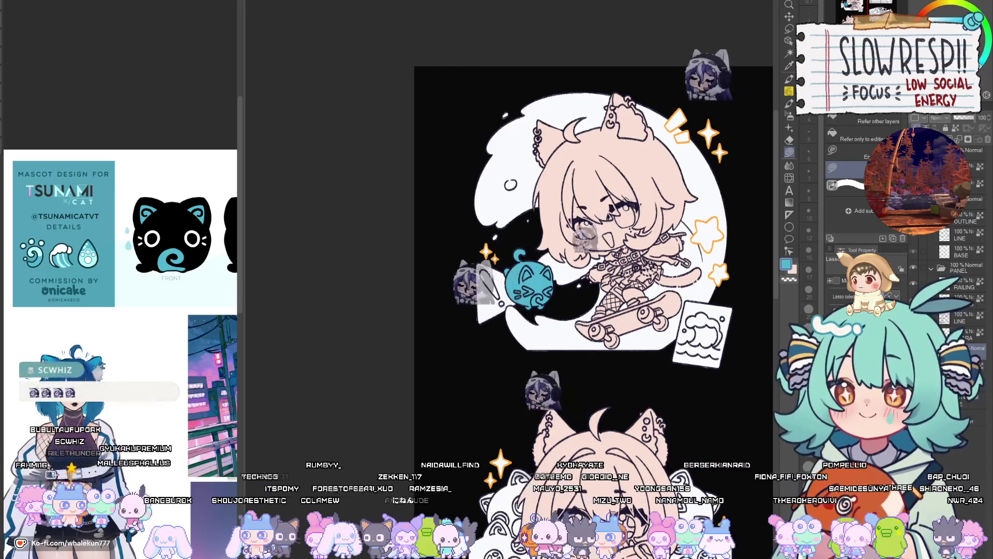
Pan to the second chibi sticker and lasso-fill the cat-and-wave cluster left of her face teal.
left_click_drag(569, 258, 503, 201)
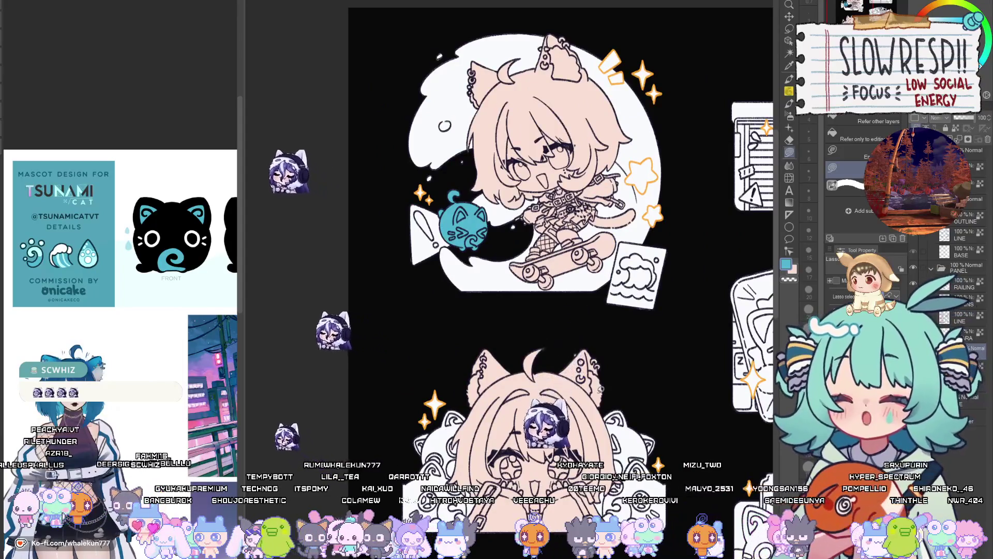
left_click_drag(535, 350, 534, 313)
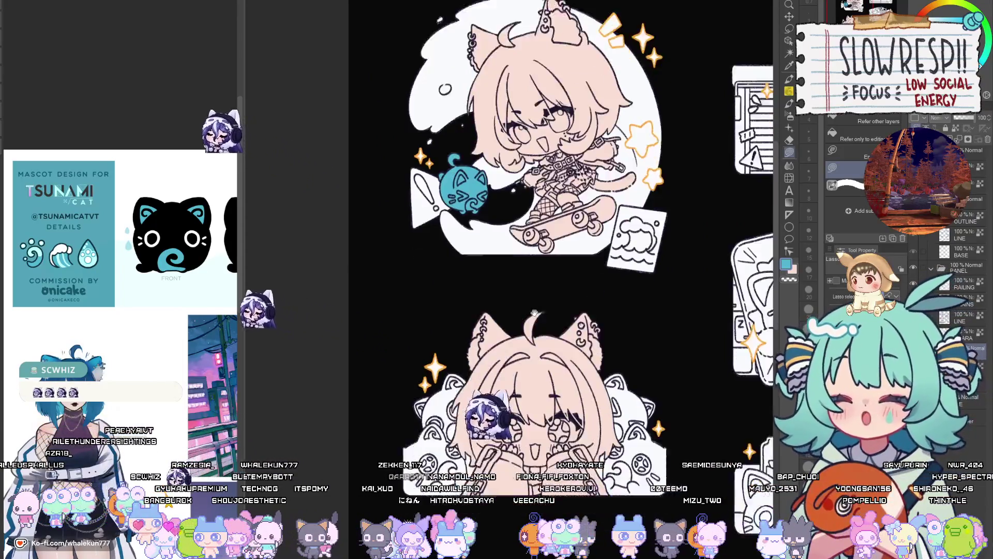
scroll(535, 313, "up", 3)
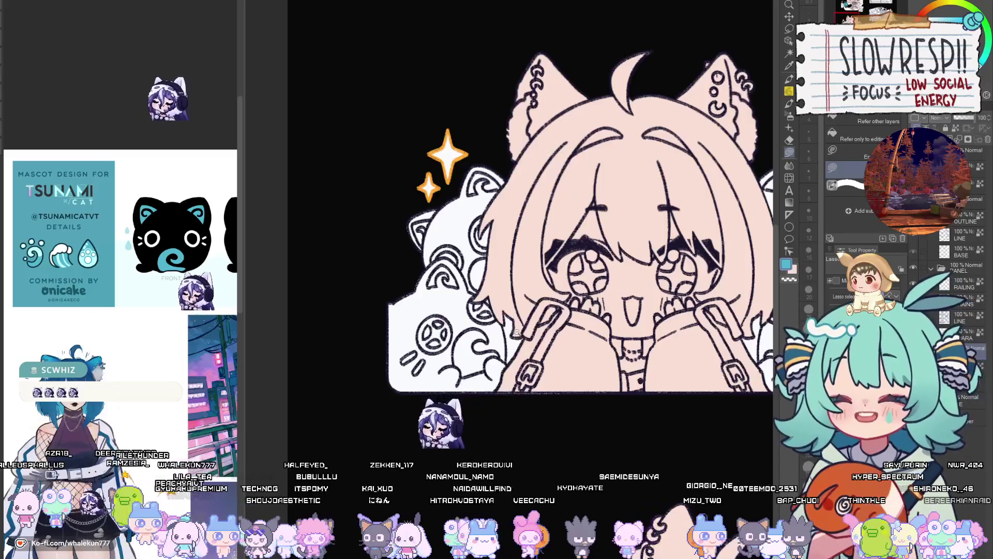
scroll(517, 331, "up", 1)
mouse_move(322, 410)
left_mouse_down()
mouse_move(510, 108)
mouse_move(571, 233)
left_mouse_up()
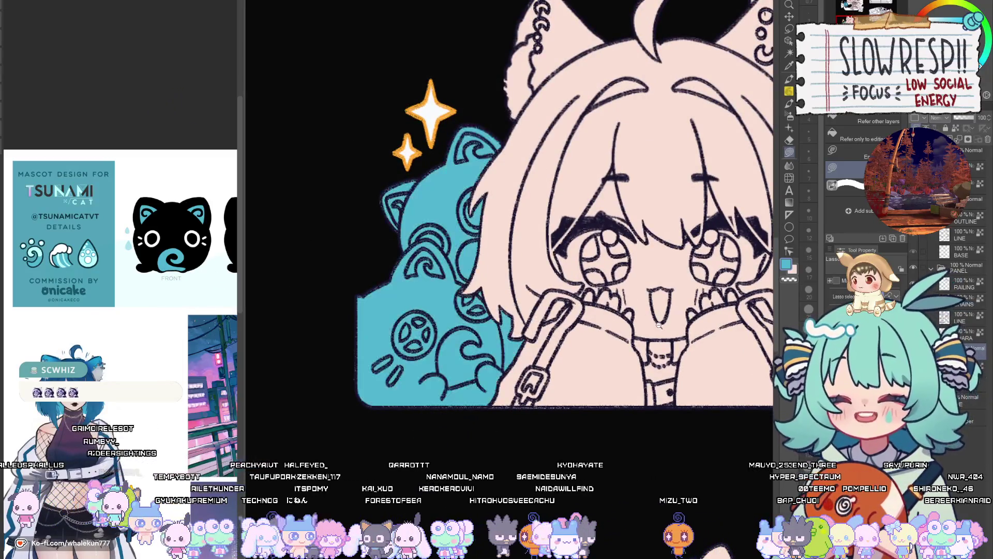
Move the view over to the Tsunamicat stream-panel sticker and zoom in.
scroll(659, 325, "down", 3)
scroll(671, 359, "down", 1)
left_click_drag(653, 380, 654, 162)
scroll(538, 385, "up", 5)
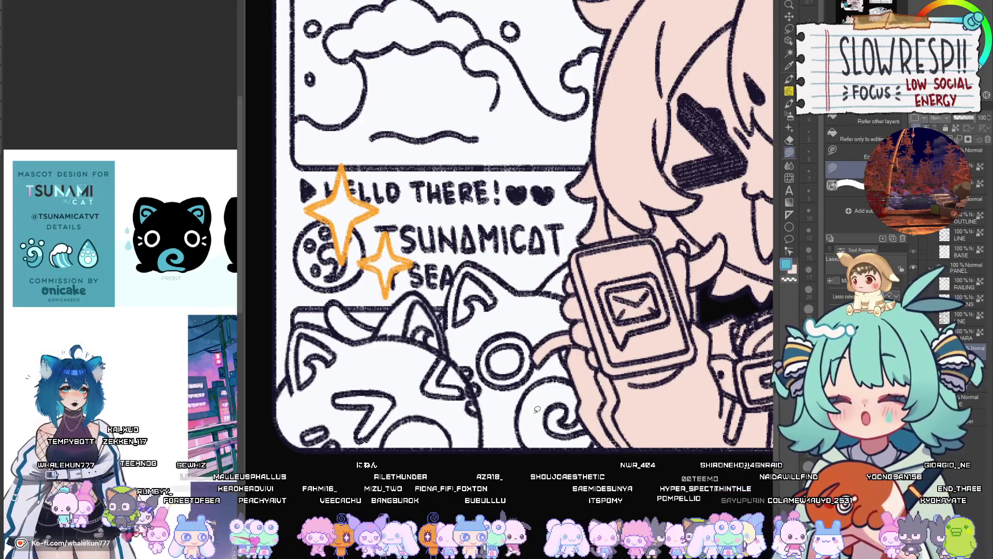
Lasso-fill the ear and body of the cat below the panel text teal.
left_click_drag(417, 293, 590, 264)
mouse_move(552, 298)
left_mouse_down()
mouse_move(509, 270)
mouse_move(517, 320)
mouse_move(615, 330)
left_mouse_up()
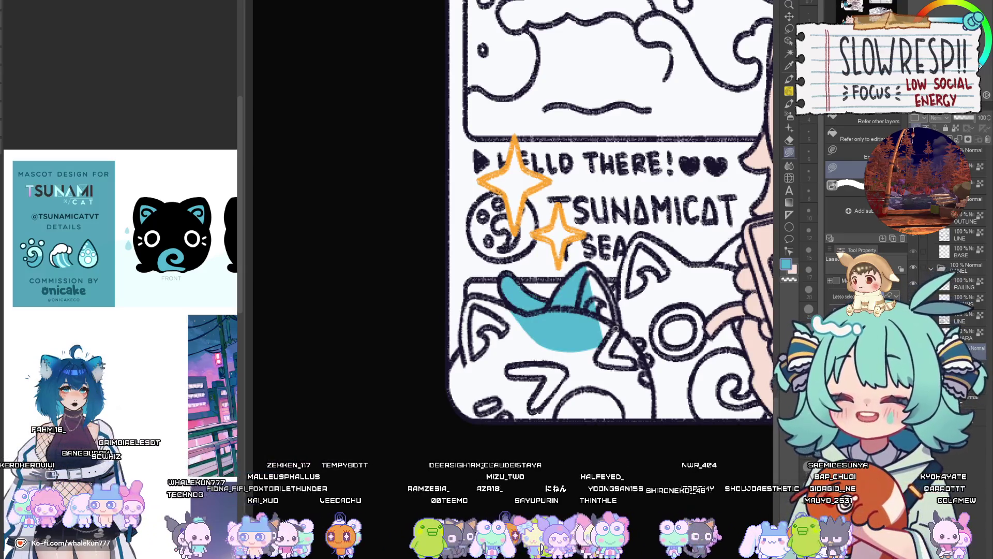
mouse_move(512, 305)
left_mouse_down()
mouse_move(469, 299)
mouse_move(444, 420)
mouse_move(388, 425)
left_mouse_up()
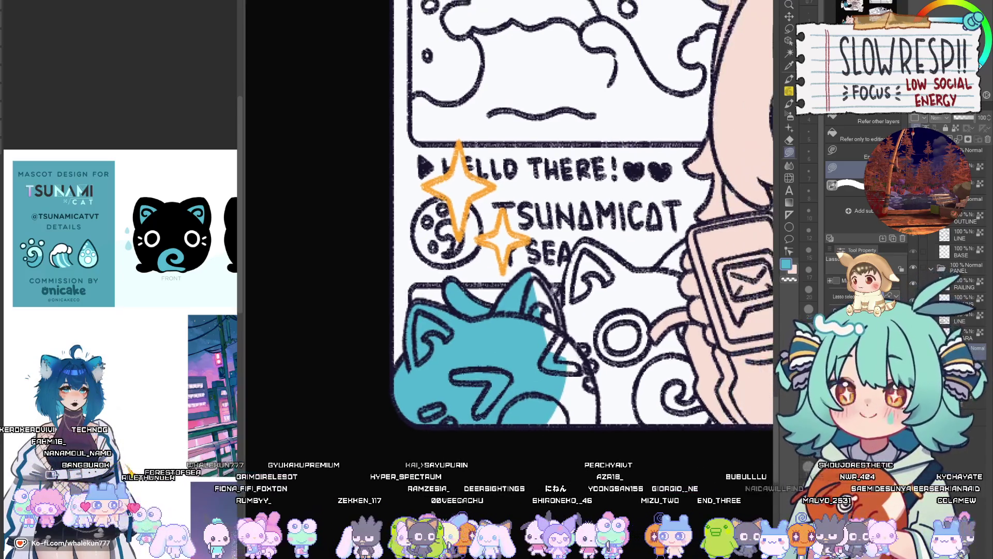
mouse_move(530, 269)
left_mouse_down()
mouse_move(516, 272)
mouse_move(546, 310)
mouse_move(554, 359)
left_mouse_up()
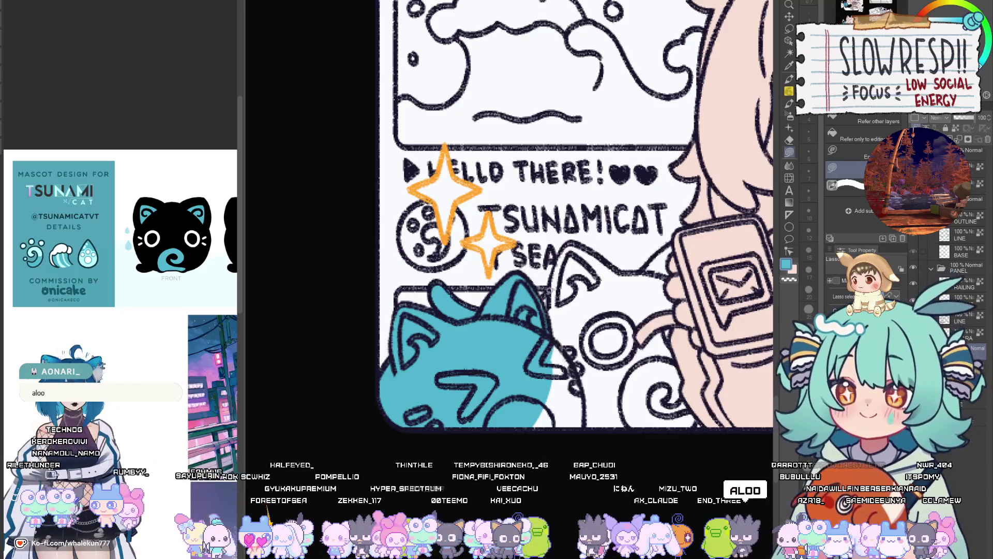
scroll(551, 292, "right", 2)
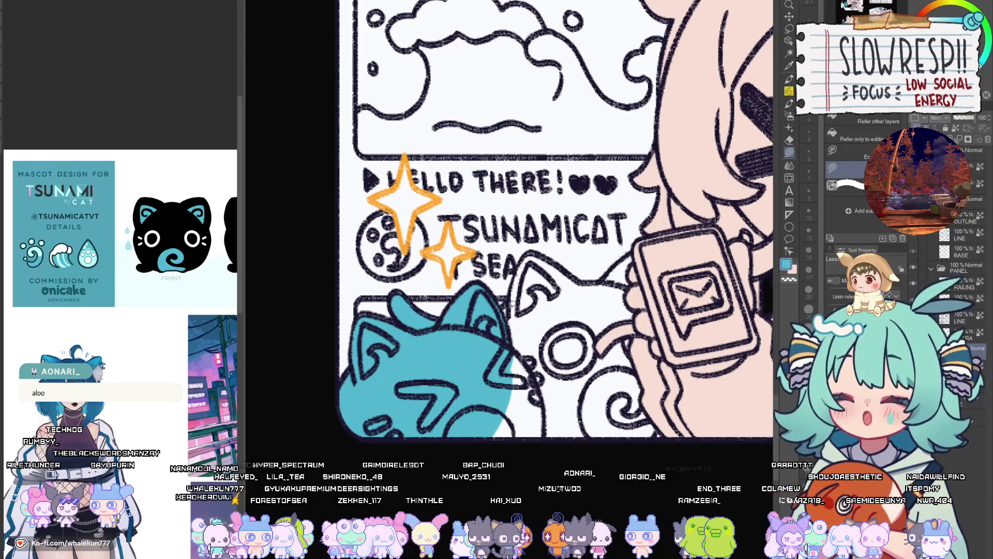
mouse_move(509, 301)
left_mouse_down()
mouse_move(558, 341)
mouse_move(538, 249)
mouse_move(525, 258)
left_mouse_up()
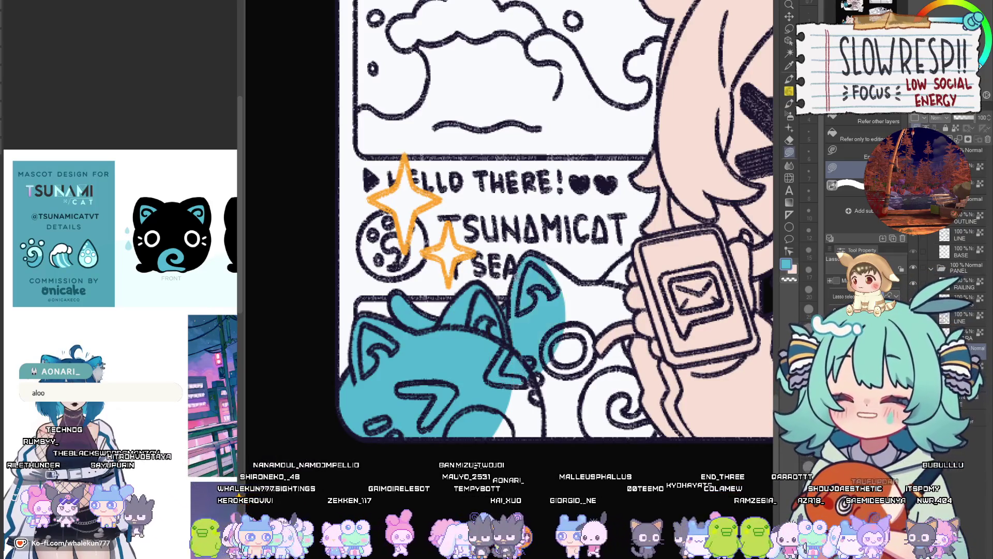
Flip the canvas horizontally to check the fills, then review the rest of the bottom-left cat group.
scroll(532, 290, "right", 2)
key("h")
key("h")
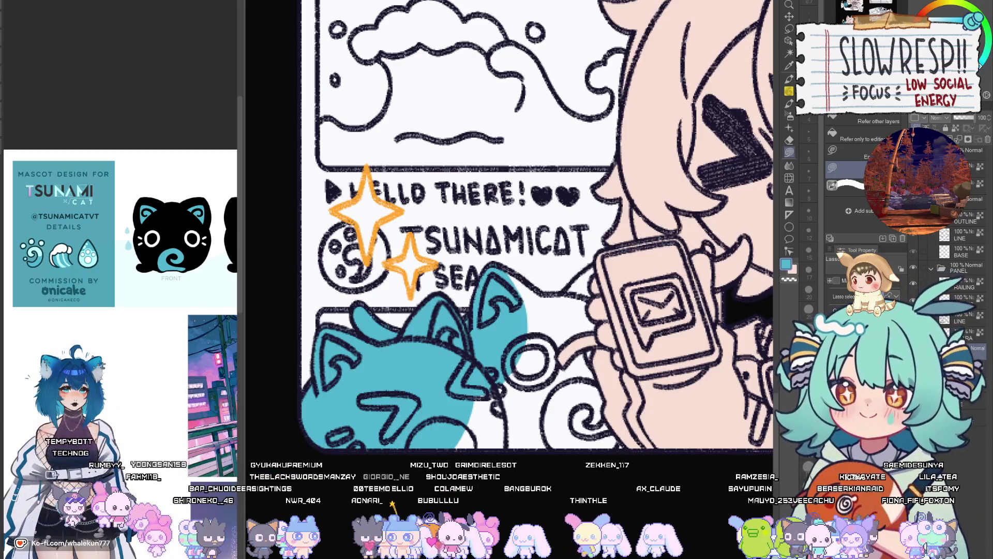
mouse_move(582, 269)
left_mouse_down()
mouse_move(504, 243)
mouse_move(479, 267)
mouse_move(443, 246)
mouse_move(403, 300)
mouse_move(531, 479)
mouse_move(565, 248)
left_mouse_up()
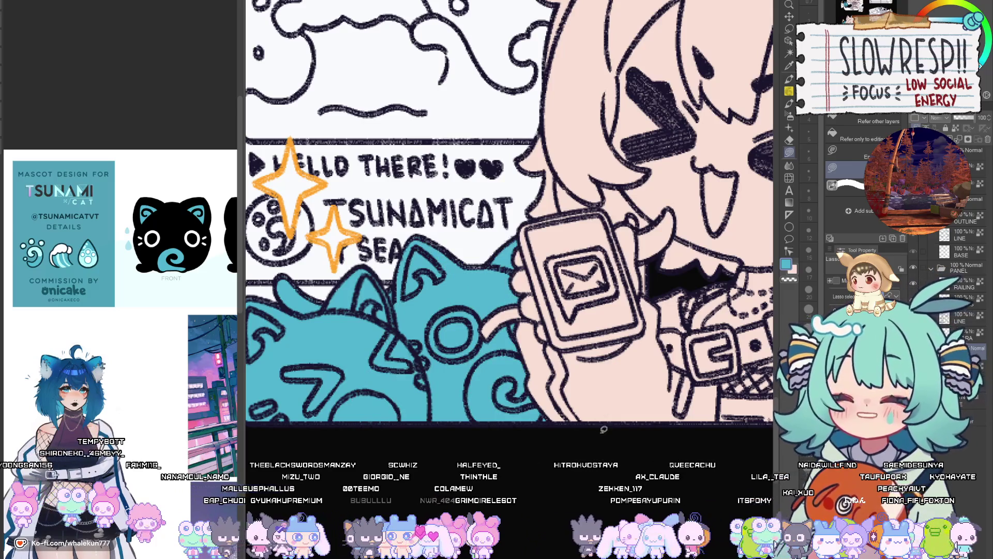
scroll(602, 432, "down", 2)
scroll(600, 457, "up", 2)
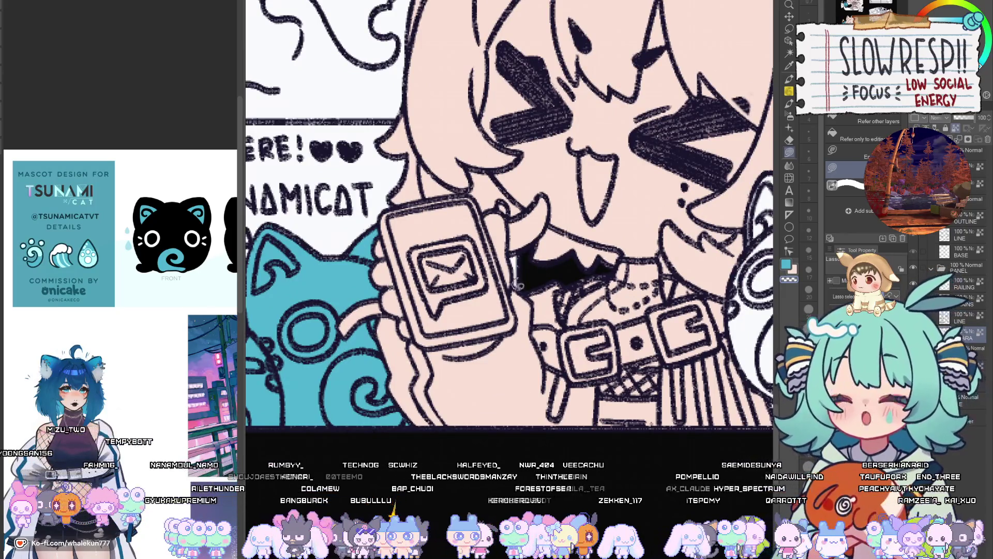
scroll(579, 263, "down", 3)
scroll(599, 377, "right", 3)
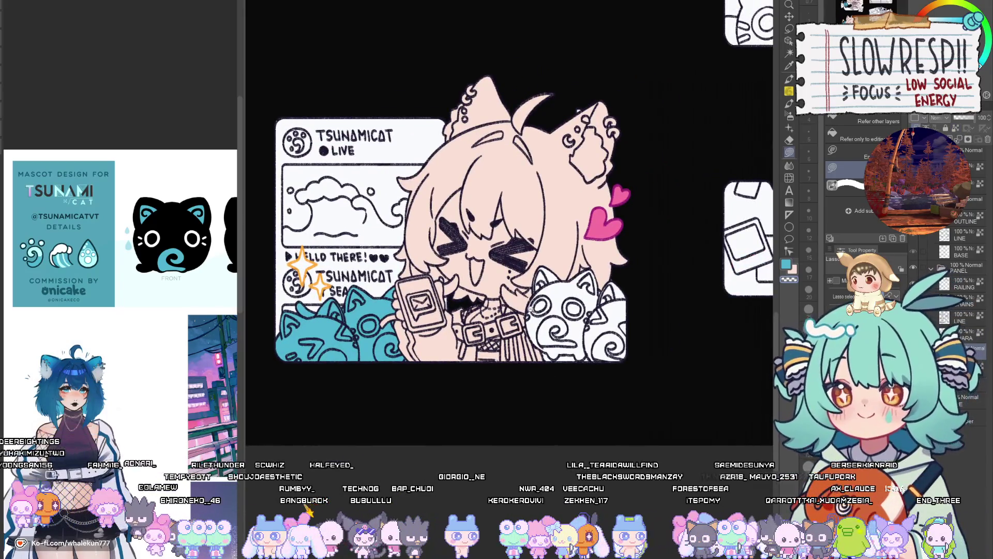
Lasso-fill the cat beside the chibi's phone teal.
scroll(567, 305, "up", 2)
scroll(563, 253, "up", 1)
mouse_move(566, 223)
left_mouse_down()
mouse_move(551, 220)
mouse_move(517, 298)
mouse_move(504, 396)
mouse_move(711, 438)
mouse_move(715, 253)
left_mouse_up()
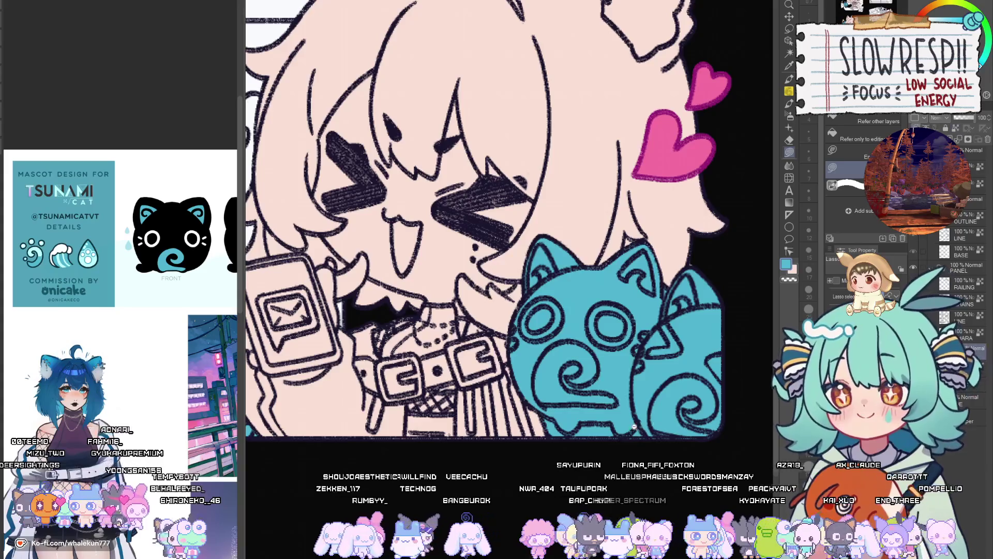
Zoom onto the cat peeking over the banner sticker and fill its ears and upper head teal.
key("ctrl+0")
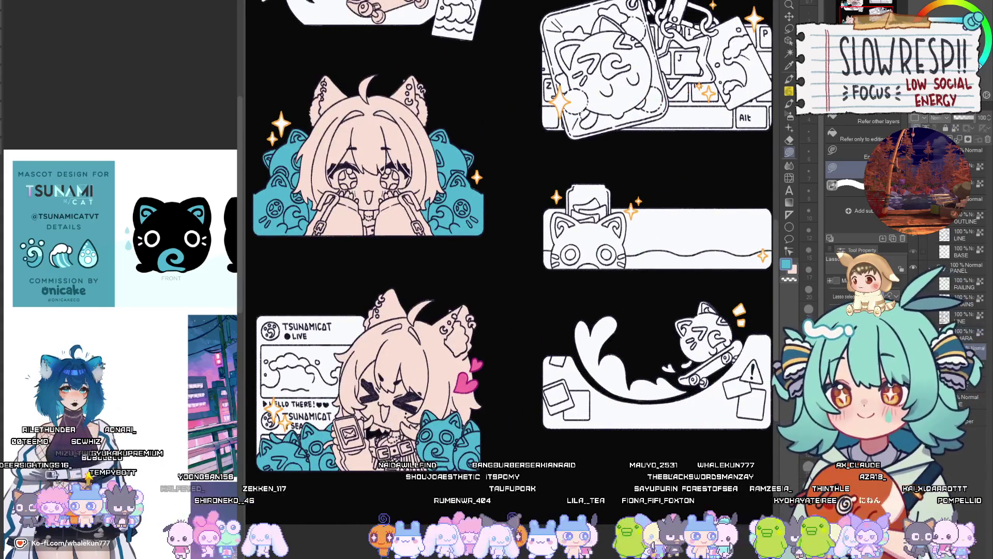
scroll(581, 212, "up", 5)
mouse_move(448, 233)
left_mouse_down()
mouse_move(427, 288)
mouse_move(440, 399)
mouse_move(598, 325)
mouse_move(574, 269)
mouse_move(449, 234)
left_mouse_up()
scroll(474, 317, "down", 3)
mouse_move(469, 290)
left_mouse_down()
mouse_move(468, 443)
mouse_move(516, 304)
left_mouse_up()
left_click_drag(600, 393, 444, 453)
mouse_move(477, 236)
left_mouse_down()
mouse_move(583, 238)
mouse_move(613, 210)
mouse_move(716, 171)
mouse_move(745, 204)
mouse_move(755, 278)
mouse_move(638, 417)
mouse_move(486, 440)
left_mouse_up()
left_click_drag(750, 259, 631, 248)
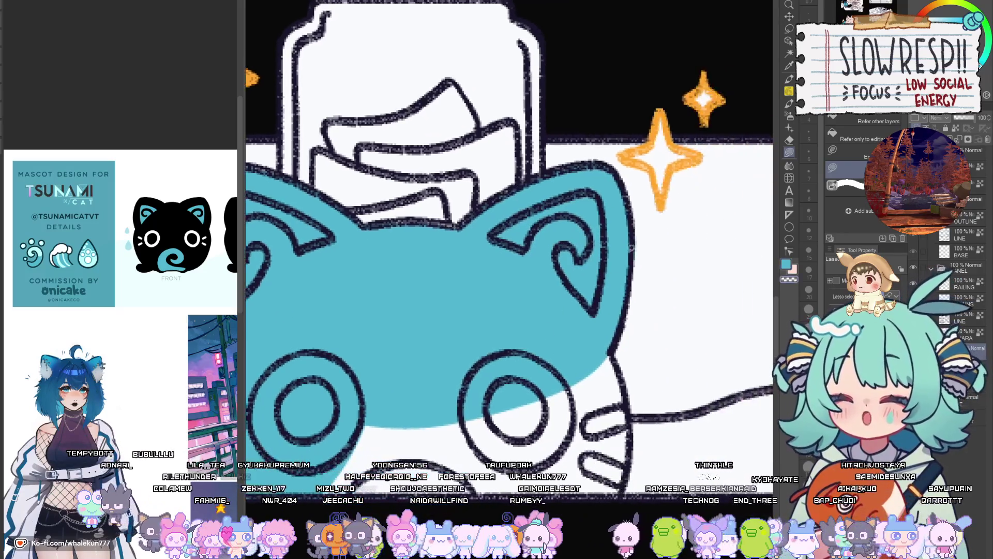
scroll(630, 244, "down", 3)
scroll(652, 280, "up", 2)
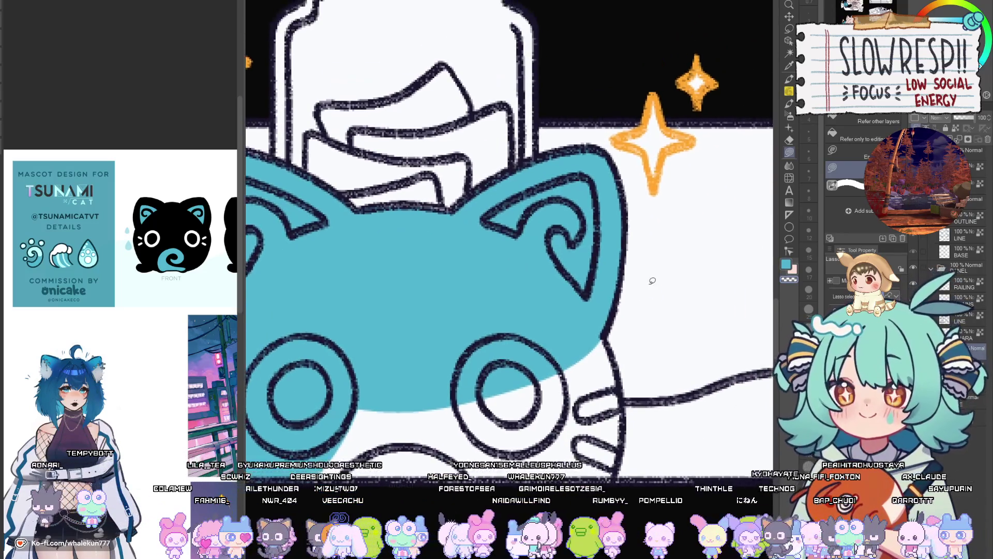
left_click_drag(650, 282, 615, 220)
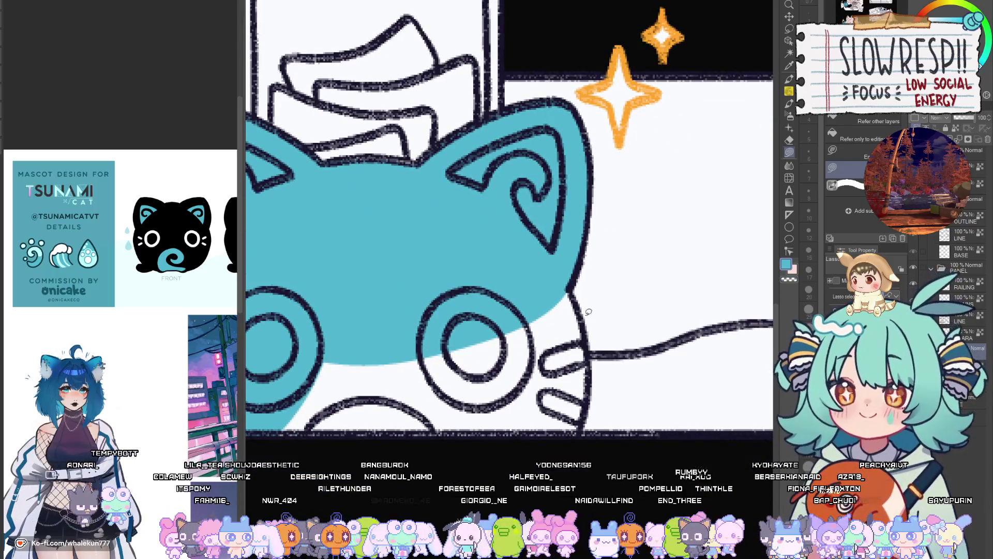